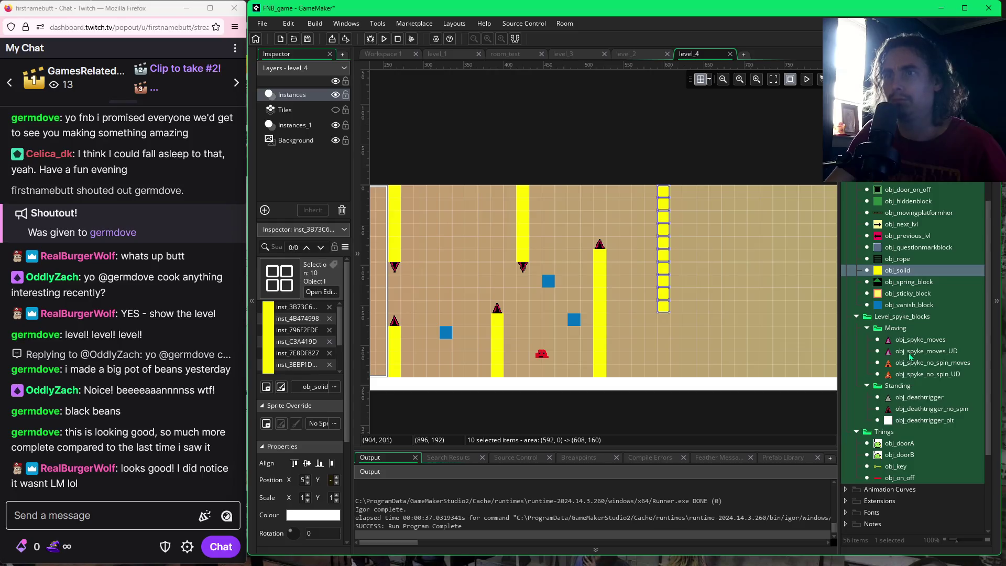
# - Try to delete the old solid column, cancelling the accidental obj_enemy asset-delete prompt
pyautogui.scroll(2, 903, 263)
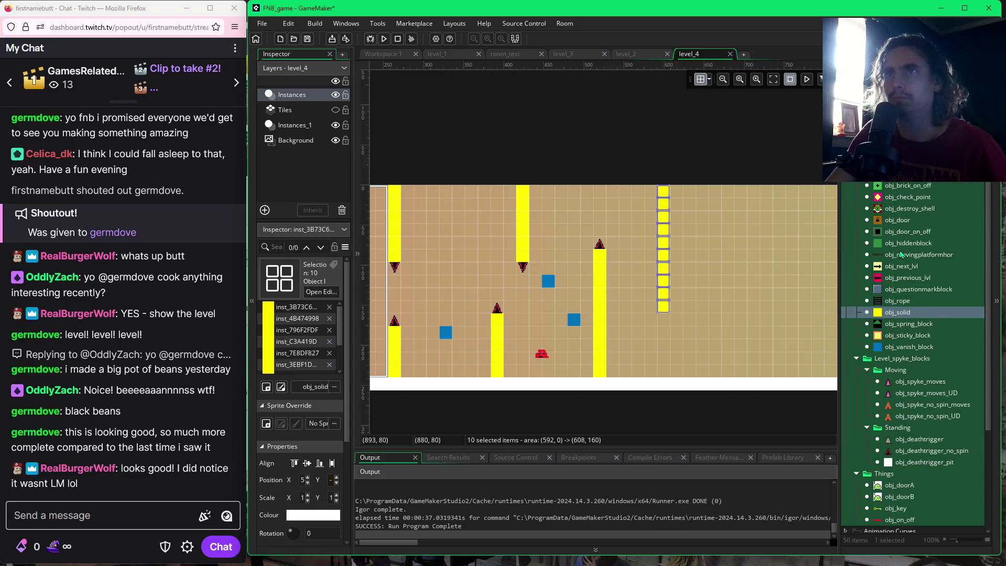
pyautogui.scroll(2, 902, 255)
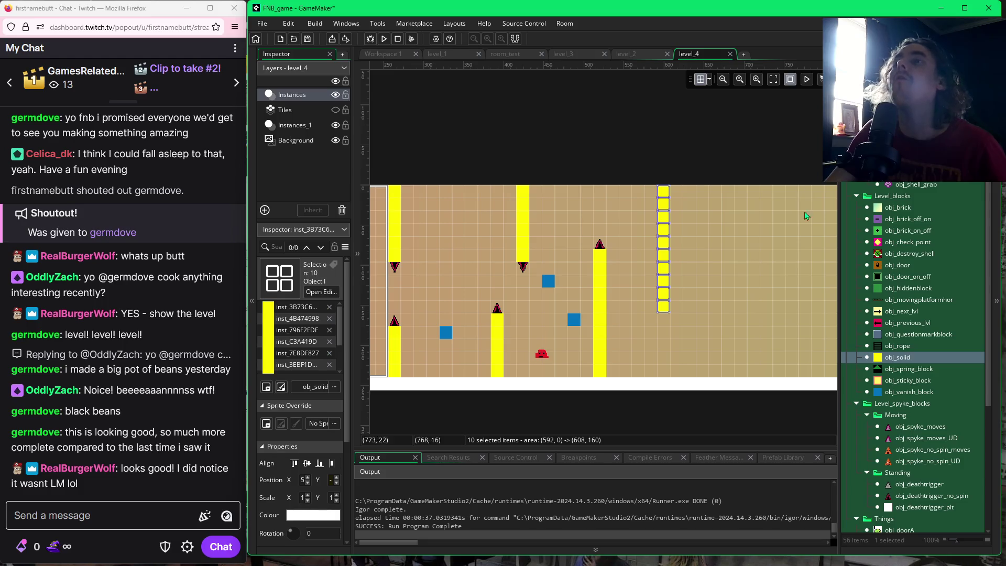
pyautogui.click(794, 238)
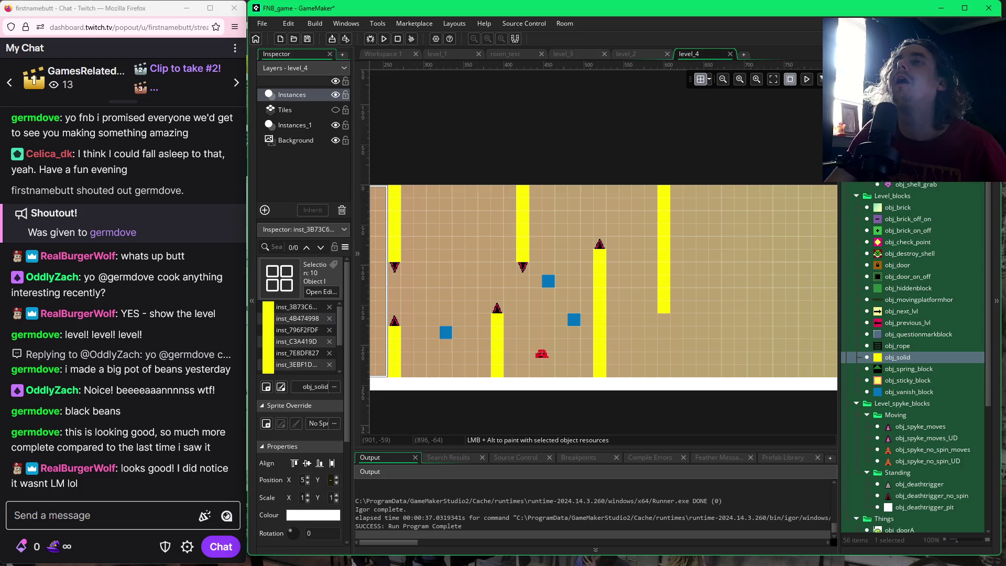
pyautogui.click(916, 152)
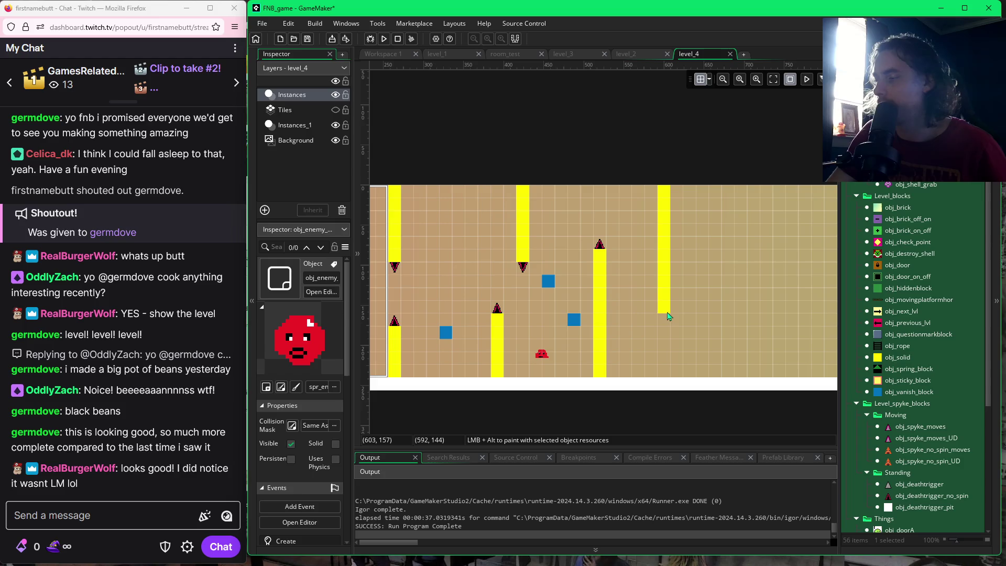
pyautogui.press('Delete')
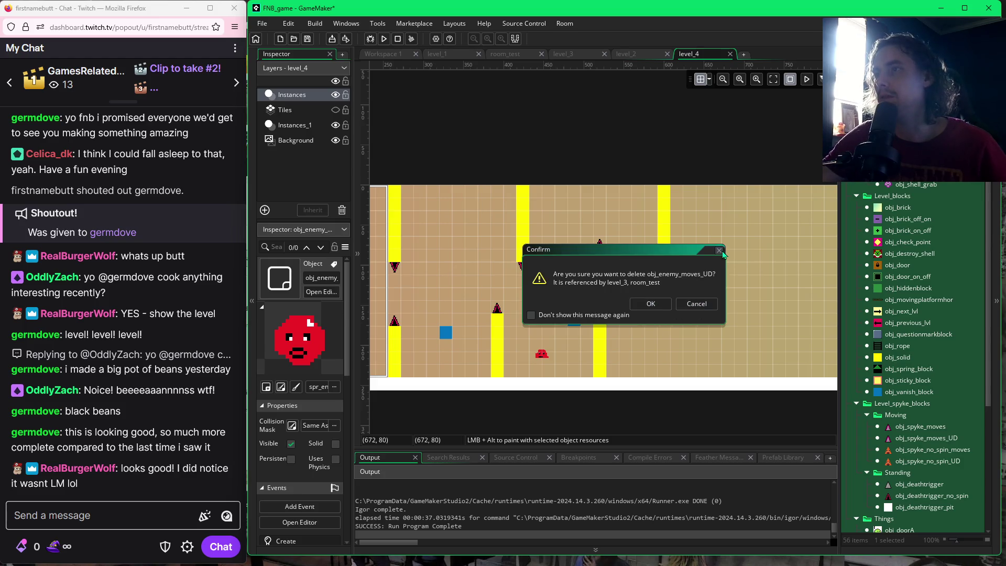
pyautogui.click(710, 306)
# - Clear the hanging pillar's bottom block and drop a red enemy on the floor past the tower
pyautogui.click(667, 311)
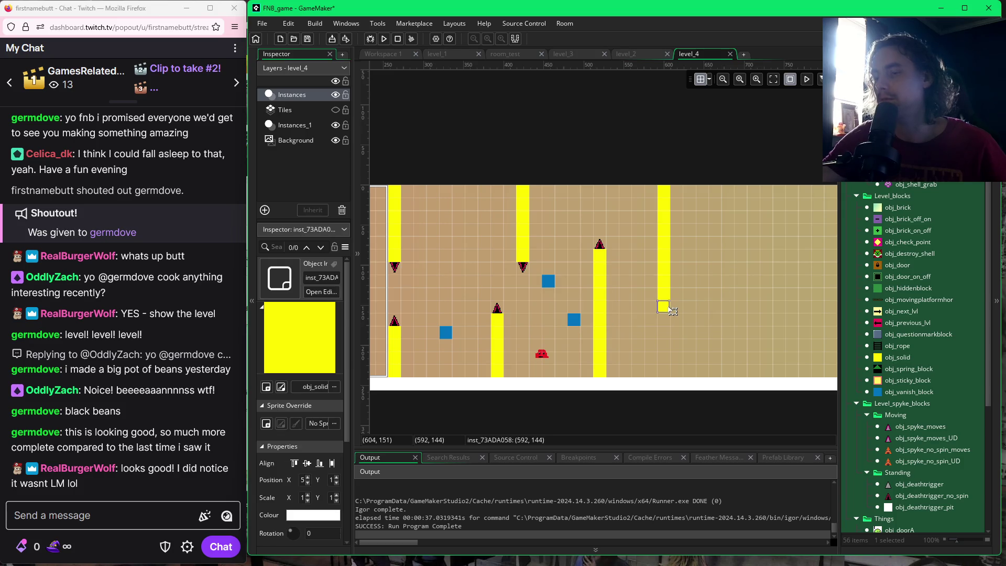
pyautogui.moveTo(667, 311)
pyautogui.mouseDown()
pyautogui.moveTo(669, 210)
pyautogui.moveTo(925, 175)
pyautogui.mouseUp()
pyautogui.click(542, 354)
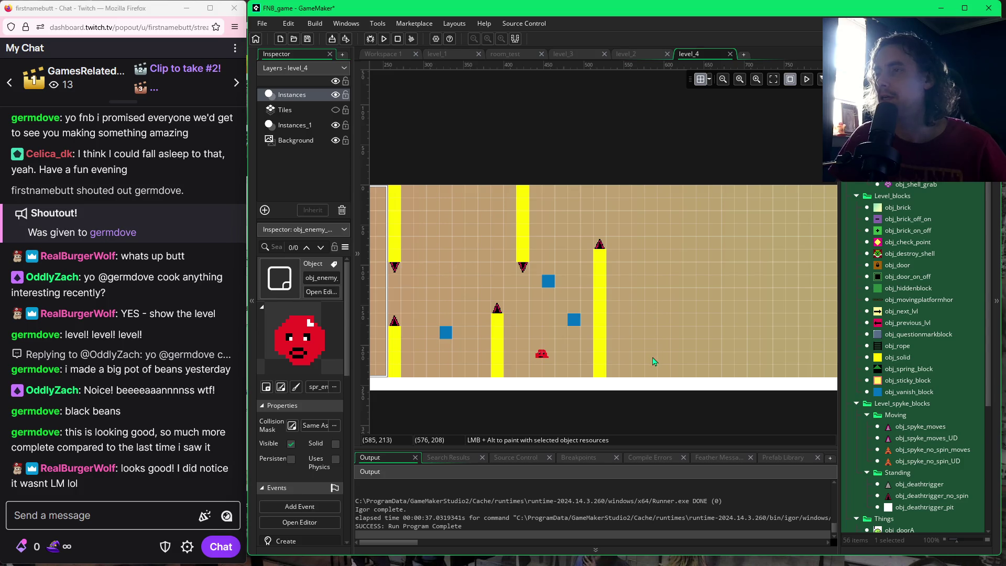
pyautogui.moveTo(654, 361); pyautogui.dragTo(655, 367)
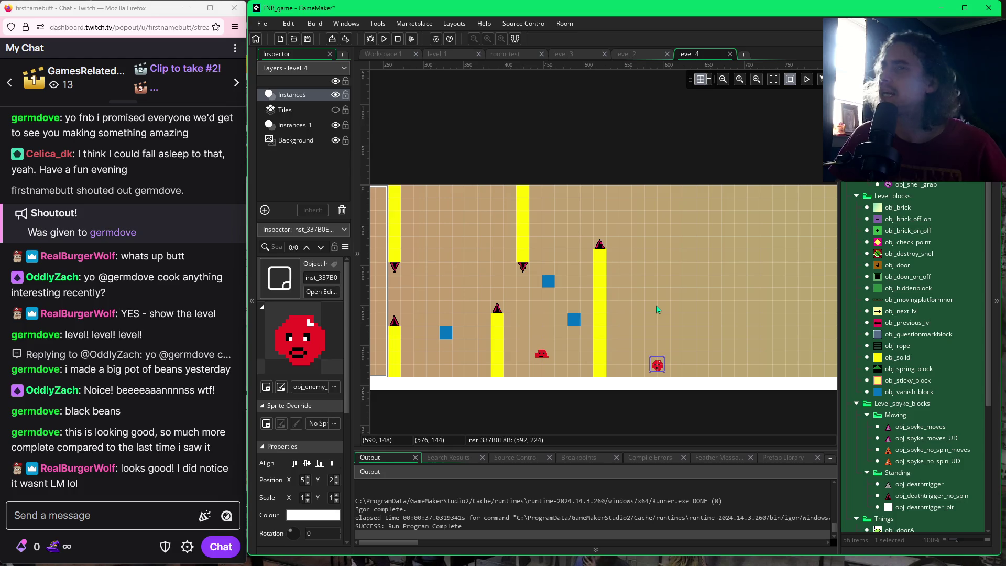
# - Paint a two-wide obj_solid column and shift it up to hang from the room's top edge
pyautogui.click(897, 357)
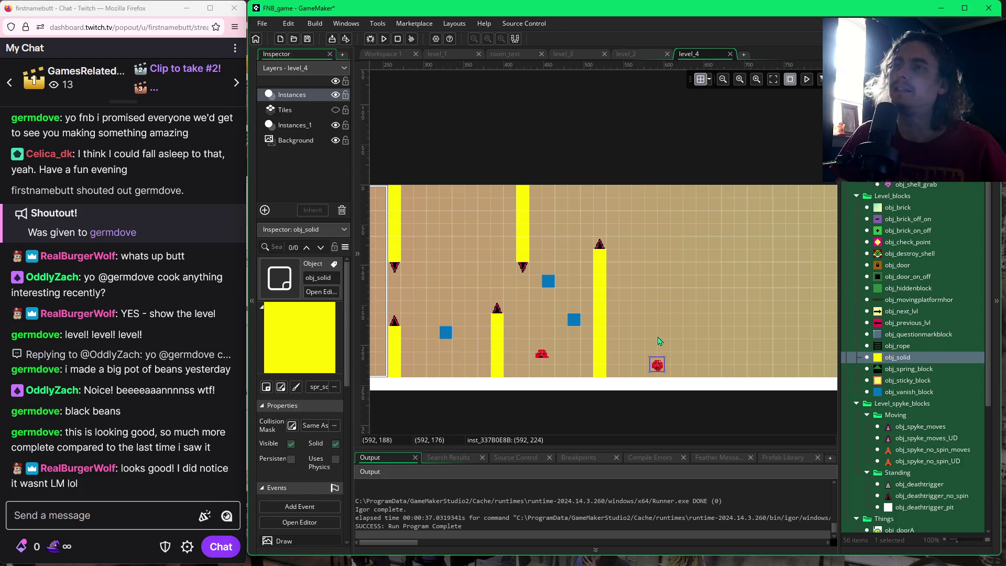
pyautogui.moveTo(650, 332)
pyautogui.mouseDown()
pyautogui.moveTo(663, 334)
pyautogui.moveTo(651, 294)
pyautogui.moveTo(660, 206)
pyautogui.mouseUp()
pyautogui.click(697, 247)
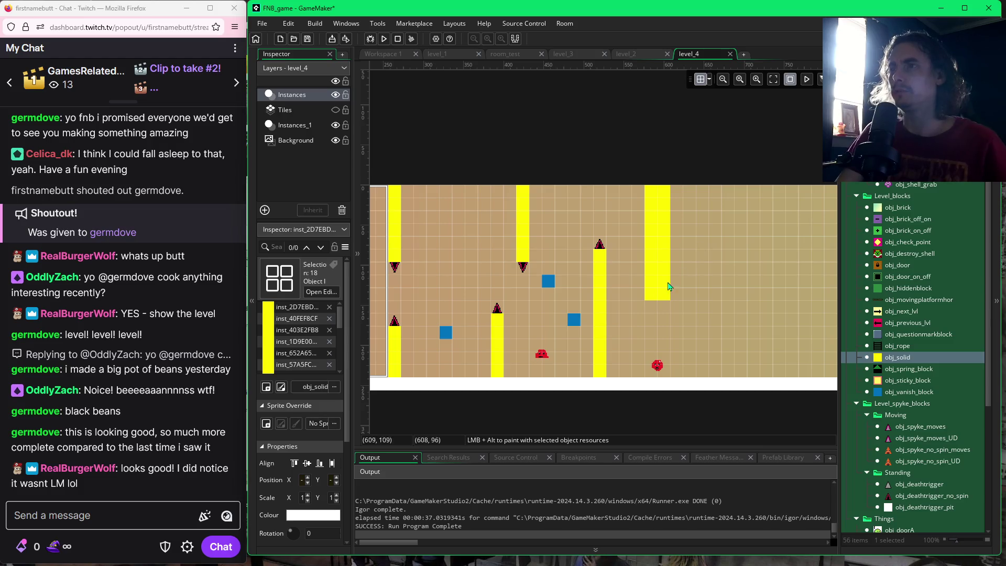
pyautogui.click(658, 366)
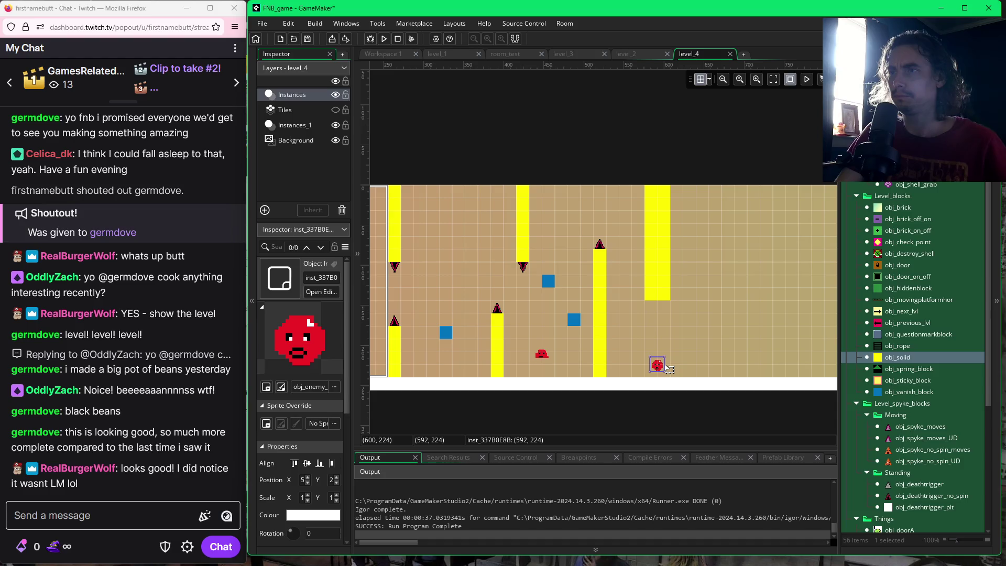
pyautogui.click(688, 347)
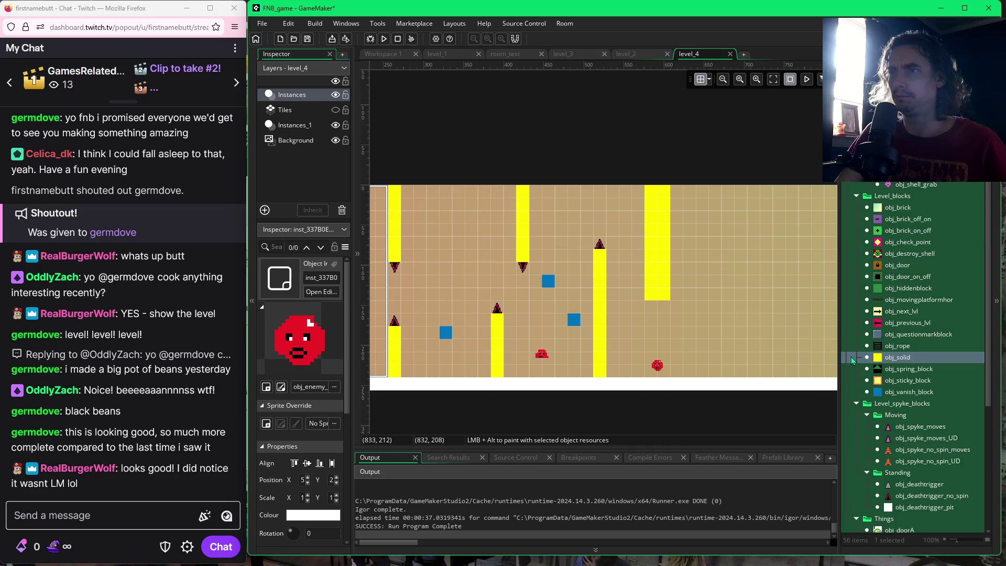
# - Place a blue vanish block on the floor beside the red enemy
pyautogui.click(909, 392)
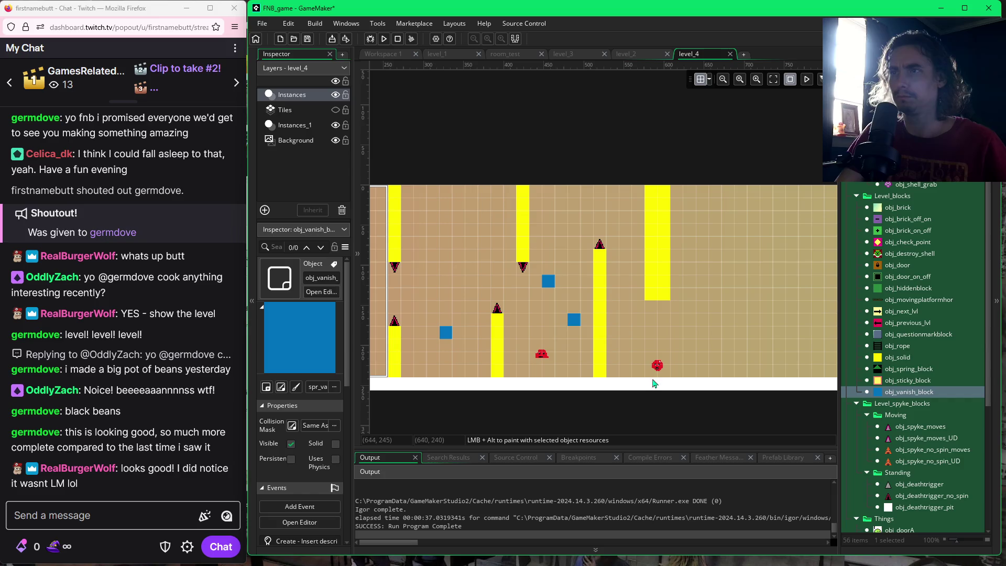
pyautogui.keyDown('alt'); pyautogui.click(632, 370); pyautogui.keyUp('alt')
pyautogui.moveTo(632, 370); pyautogui.dragTo(629, 367)
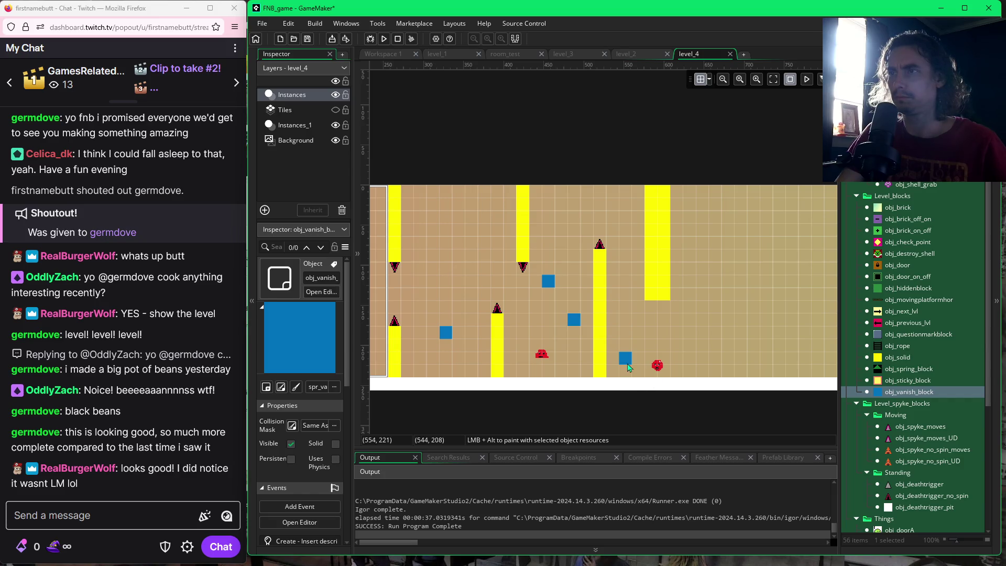
pyautogui.moveTo(629, 368); pyautogui.dragTo(631, 371)
pyautogui.click(632, 372)
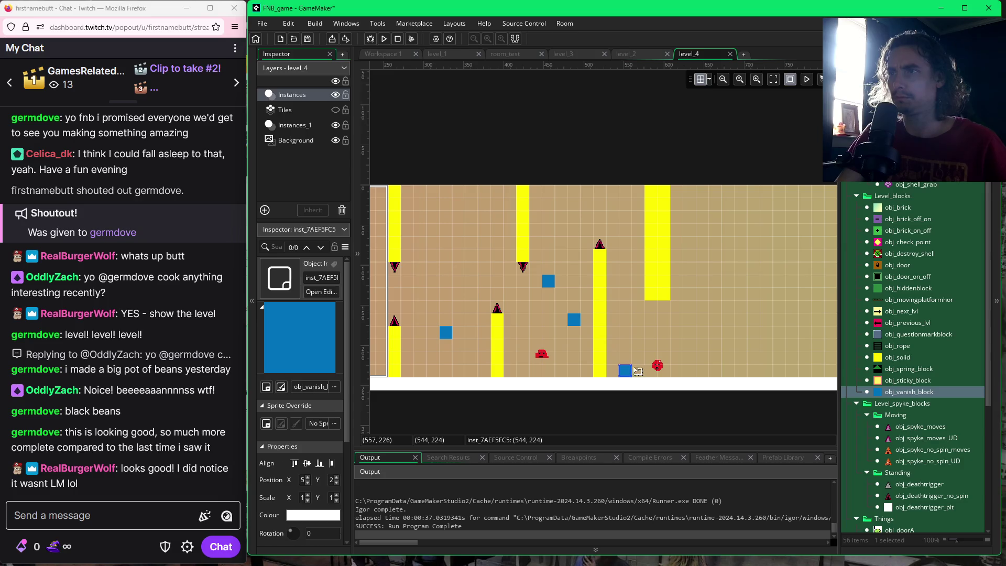
pyautogui.moveTo(888, 362)
pyautogui.mouseDown()
pyautogui.moveTo(726, 348)
pyautogui.moveTo(705, 337)
pyautogui.mouseUp()
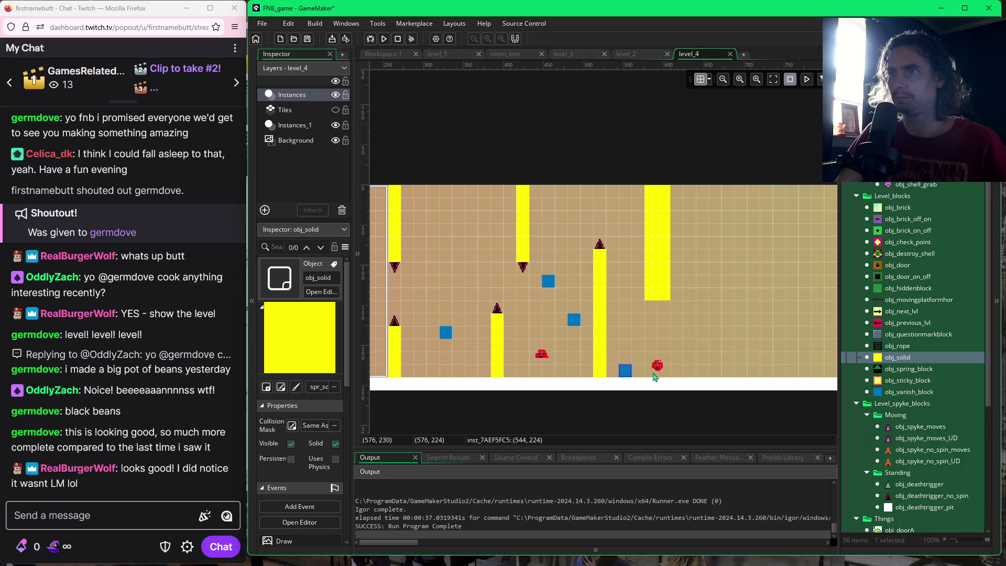
pyautogui.moveTo(909, 392); pyautogui.dragTo(703, 336)
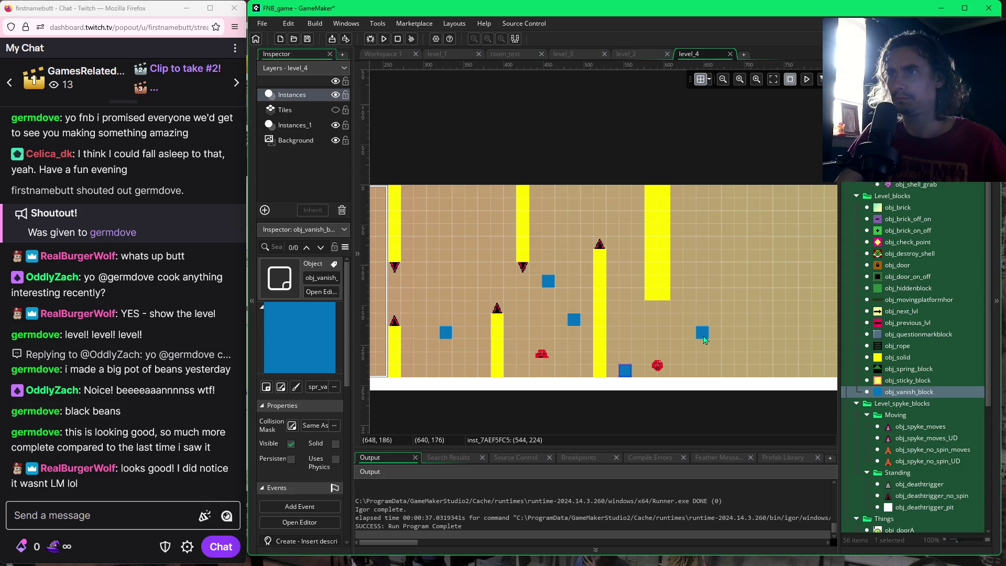
# - Add floating vanish blocks stepping upward to the right beside the hanging pillar
pyautogui.moveTo(704, 340); pyautogui.dragTo(719, 348)
pyautogui.click(719, 348)
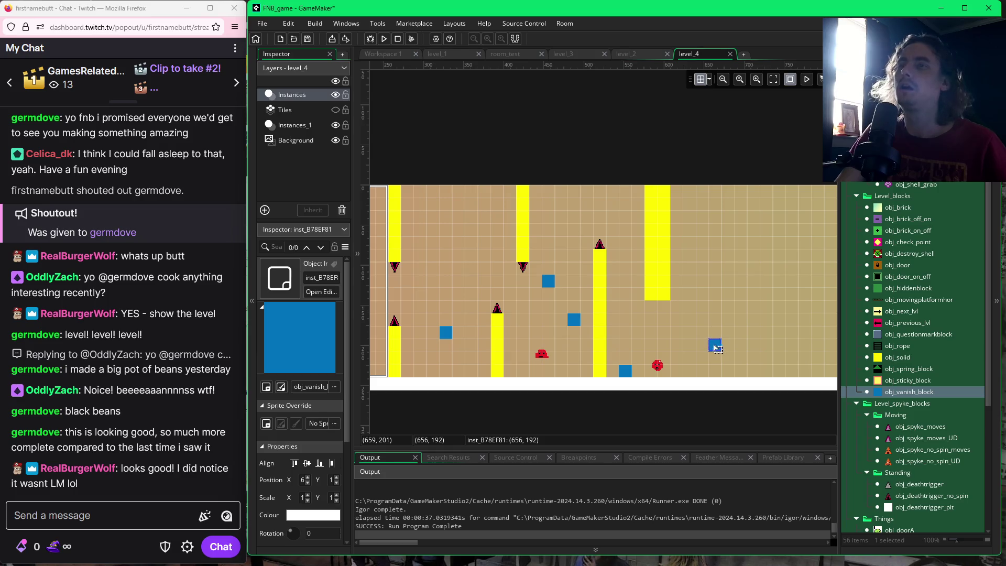
pyautogui.keyDown('alt'); pyautogui.click(740, 308); pyautogui.keyUp('alt')
pyautogui.keyDown('alt'); pyautogui.click(690, 283); pyautogui.keyUp('alt')
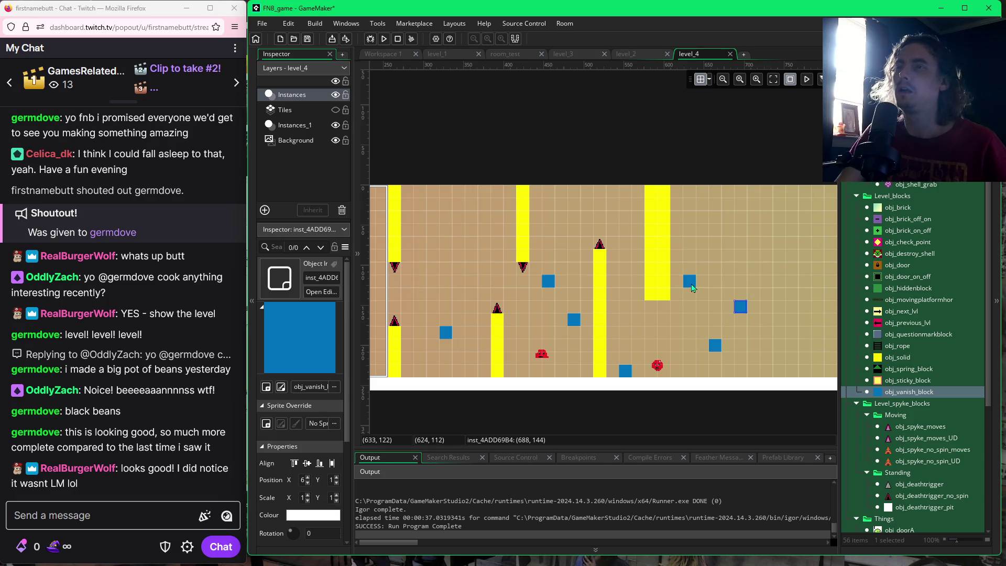
pyautogui.click(692, 287)
pyautogui.keyDown('alt'); pyautogui.click(739, 259); pyautogui.keyUp('alt')
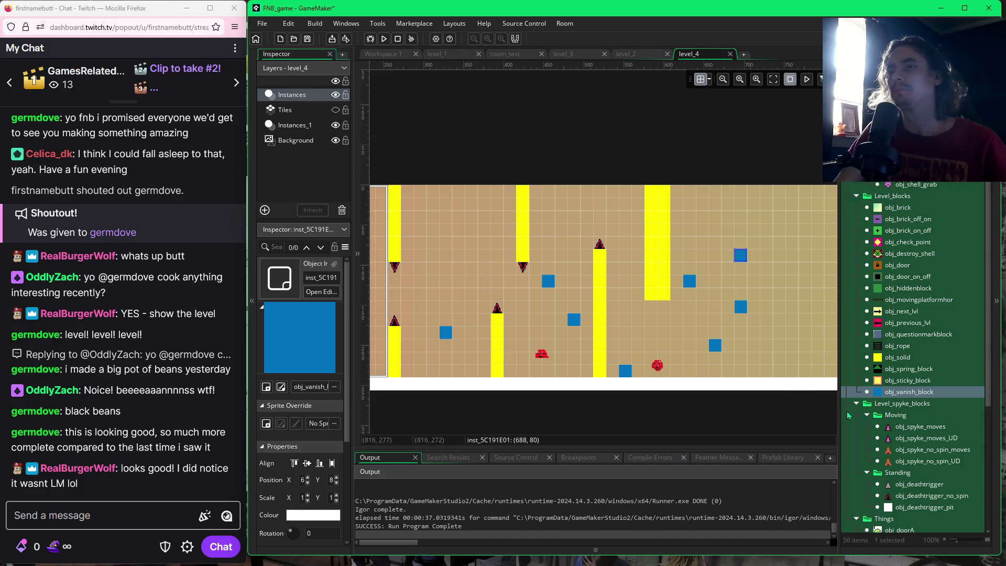
pyautogui.click(897, 357)
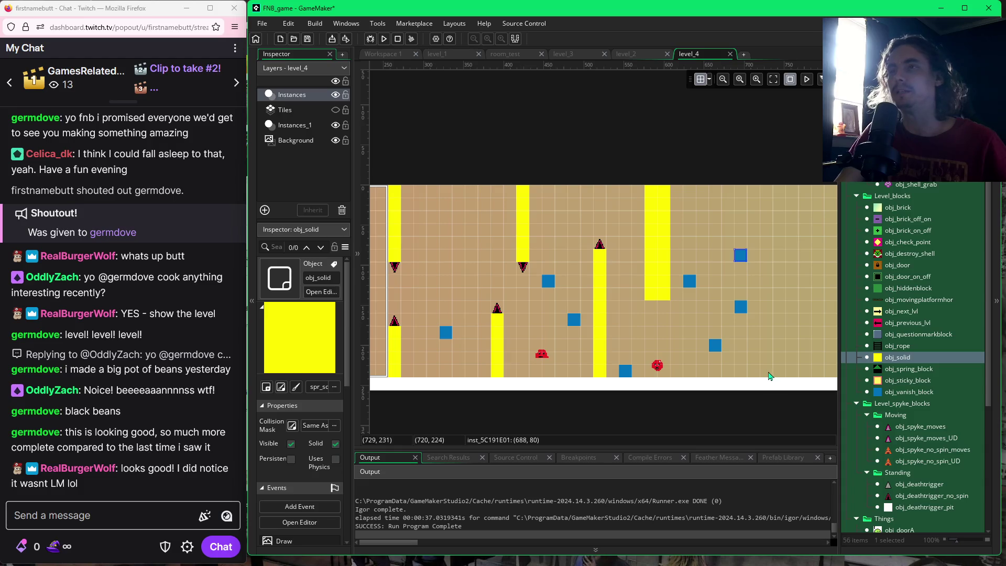
# - Paint a tall solid column at the far right, cap it with a spike, and run with F5
pyautogui.keyDown('alt'); pyautogui.moveTo(769, 377); pyautogui.dragTo(769, 238); pyautogui.keyUp('alt')
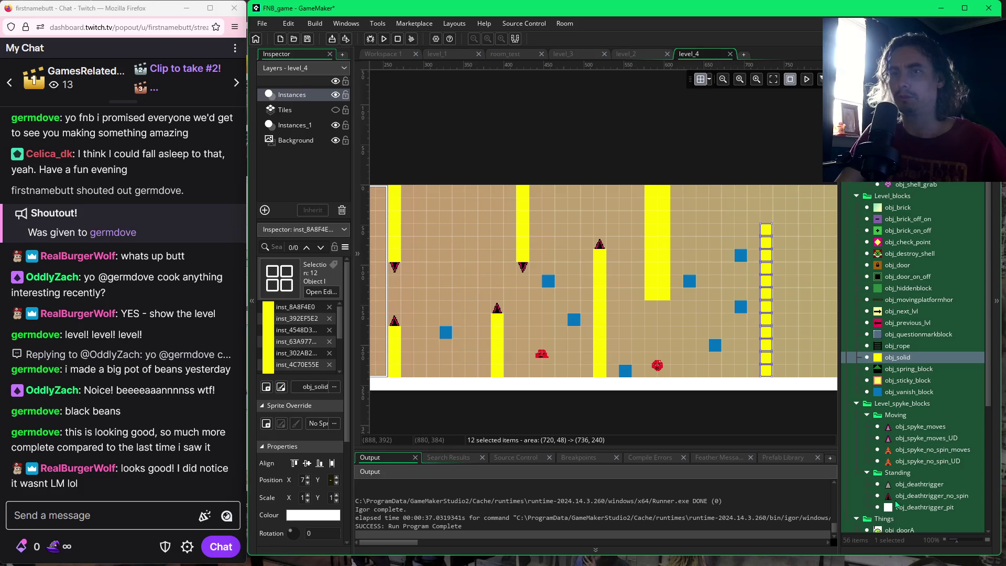
pyautogui.moveTo(894, 497)
pyautogui.mouseDown()
pyautogui.moveTo(860, 461)
pyautogui.moveTo(766, 220)
pyautogui.mouseUp()
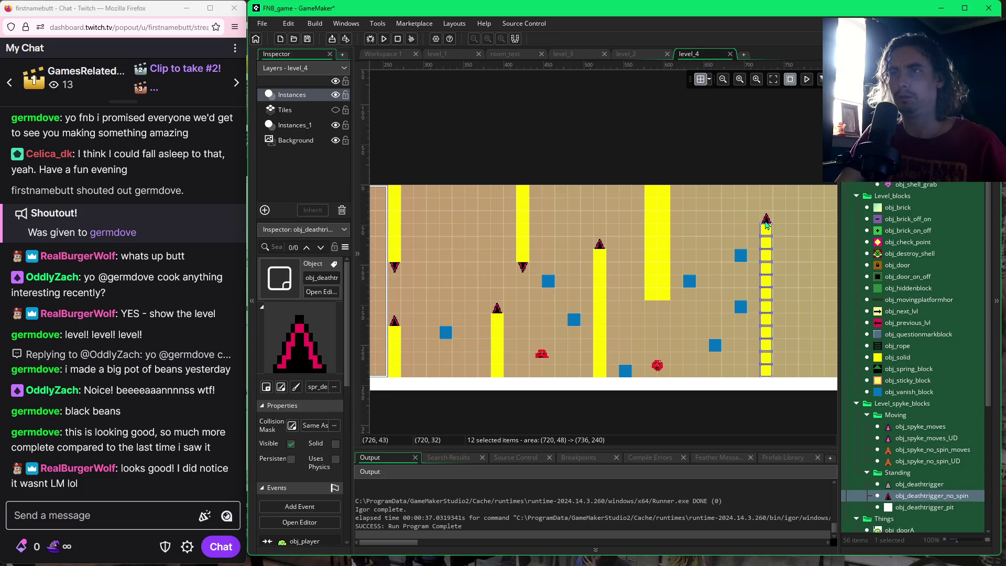
pyautogui.press('F5')
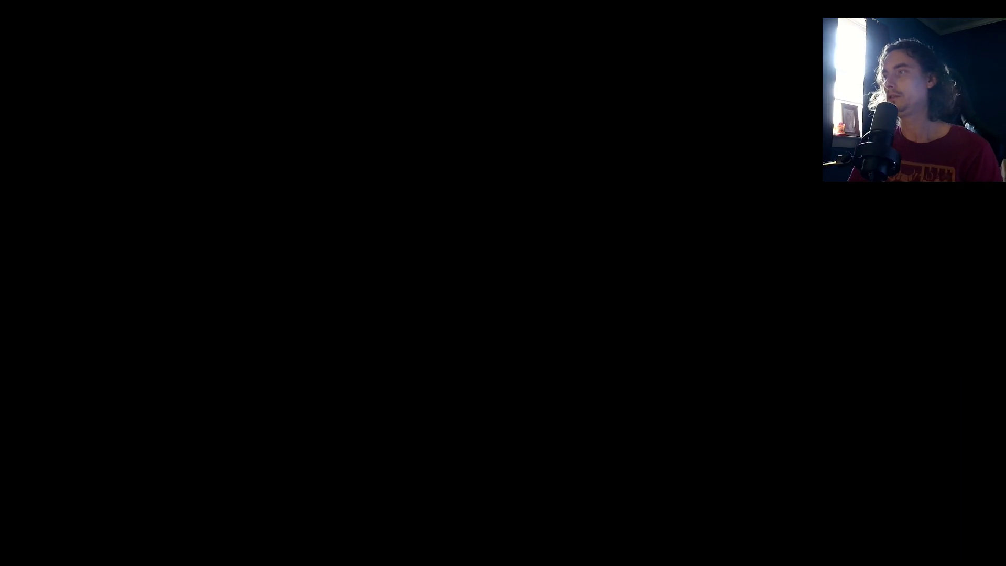
# - Playtest level_4, jumping the ball between the pillars and onto the blue vanish blocks
pyautogui.press('Right')
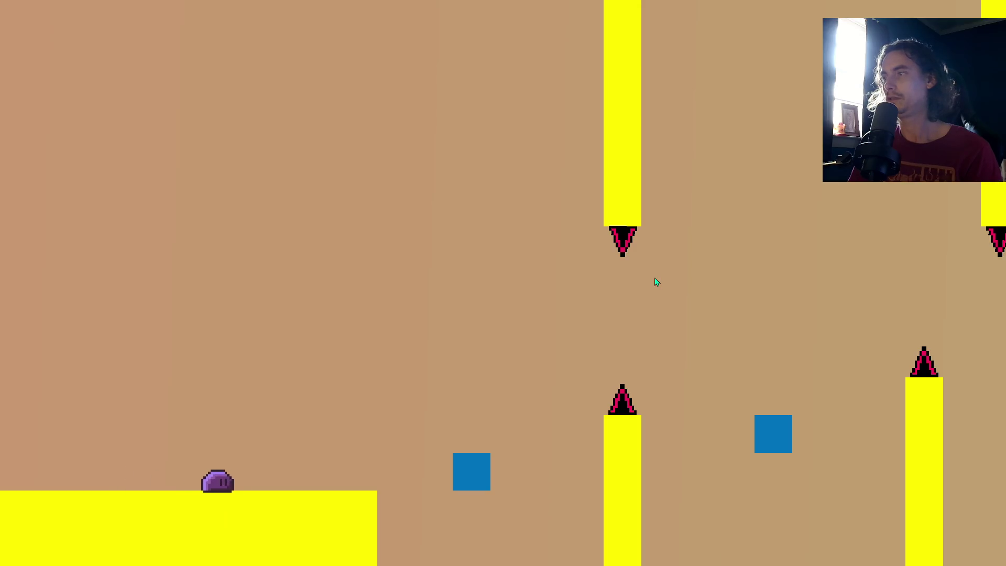
pyautogui.press('Up')
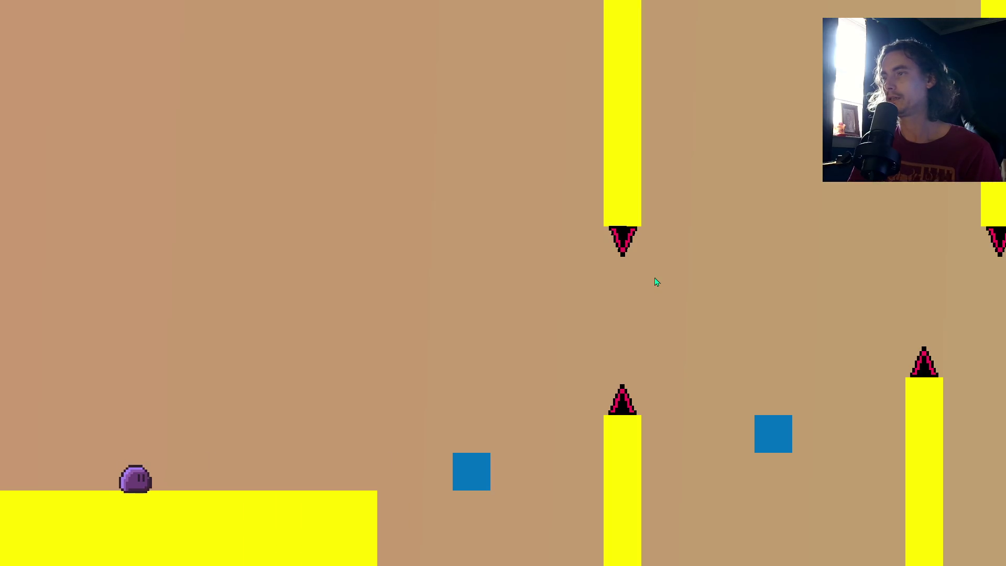
pyautogui.press('Up')
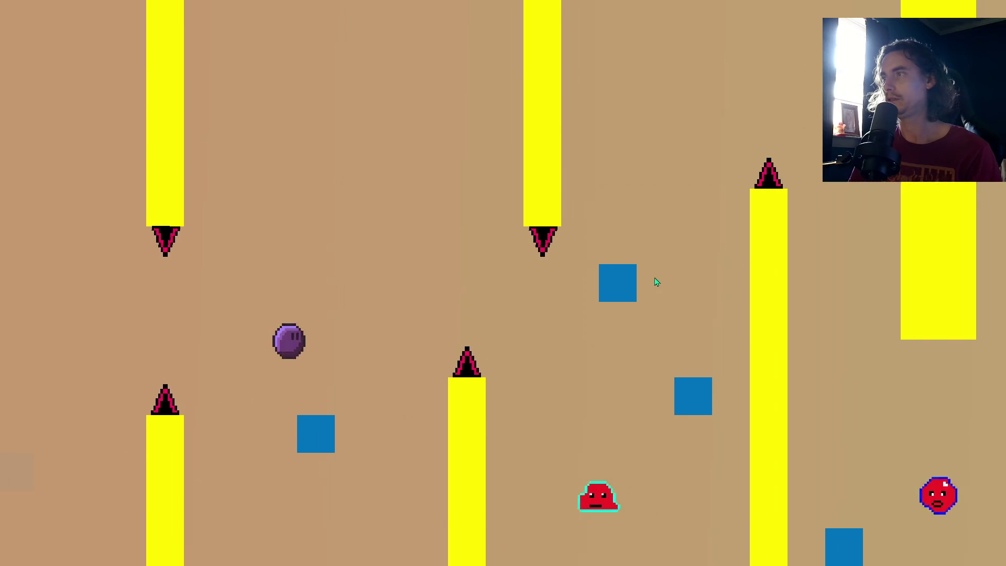
pyautogui.press('Up')
pyautogui.press('Up')
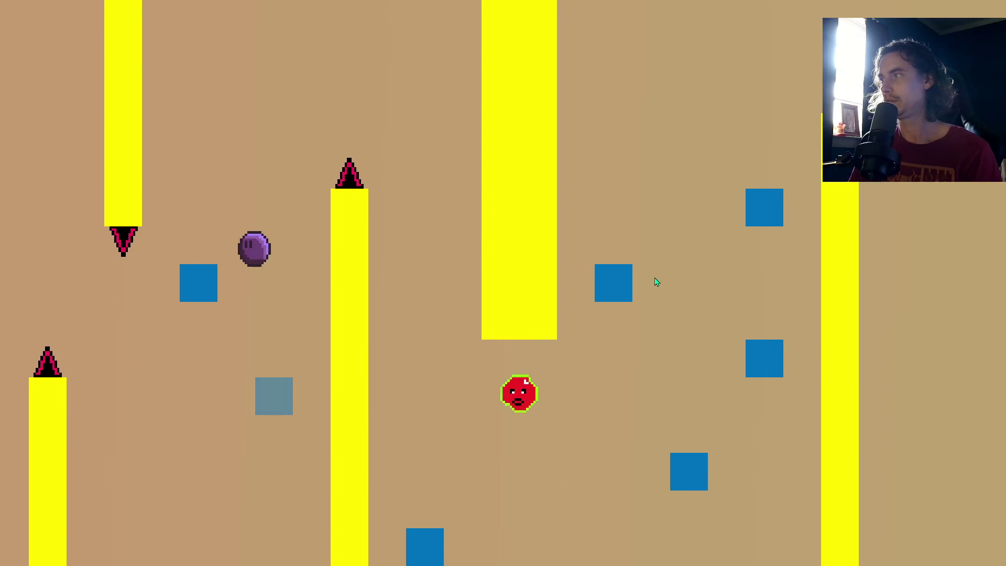
pyautogui.press('Up')
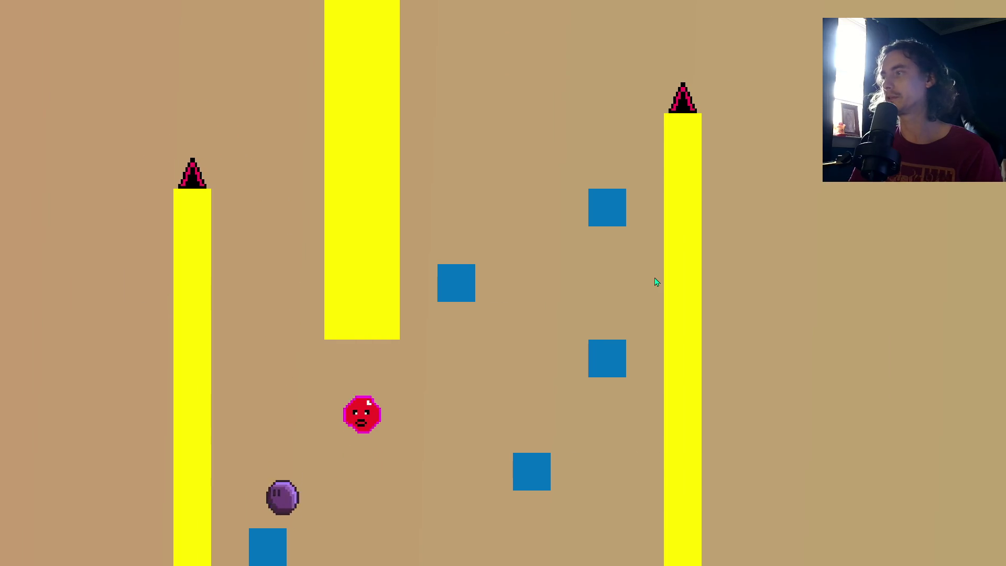
pyautogui.press('Up')
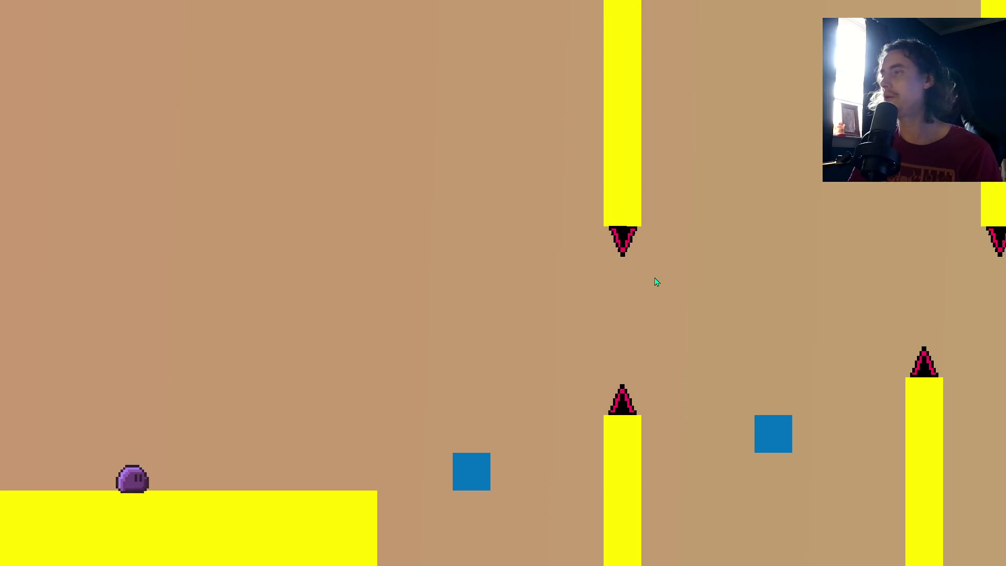
pyautogui.press('Up')
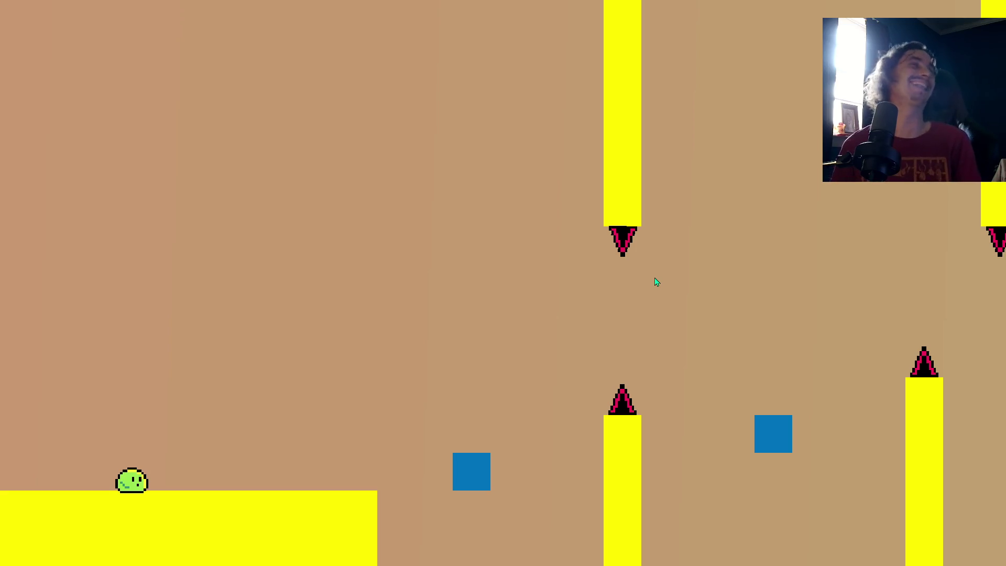
pyautogui.press('space')
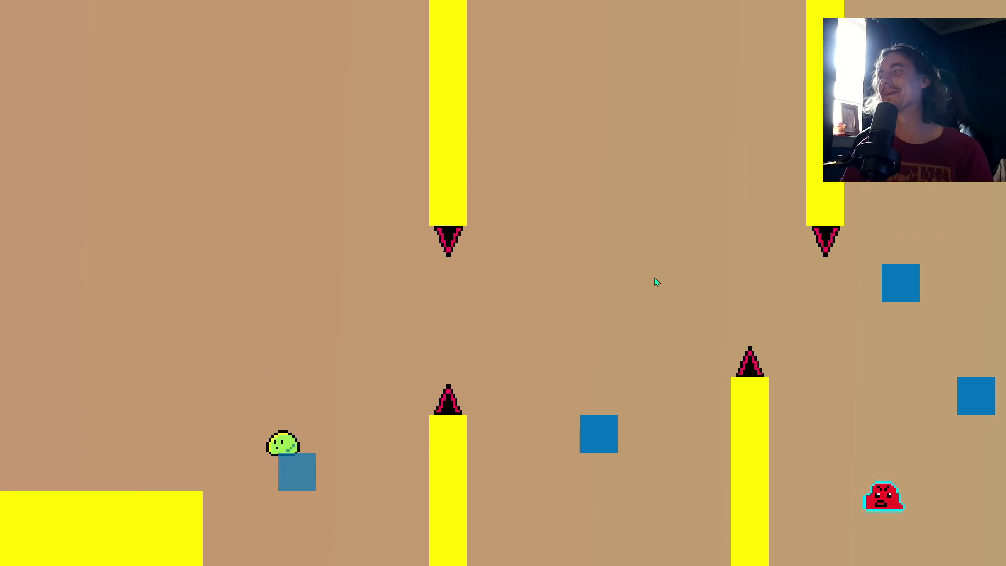
pyautogui.press('space')
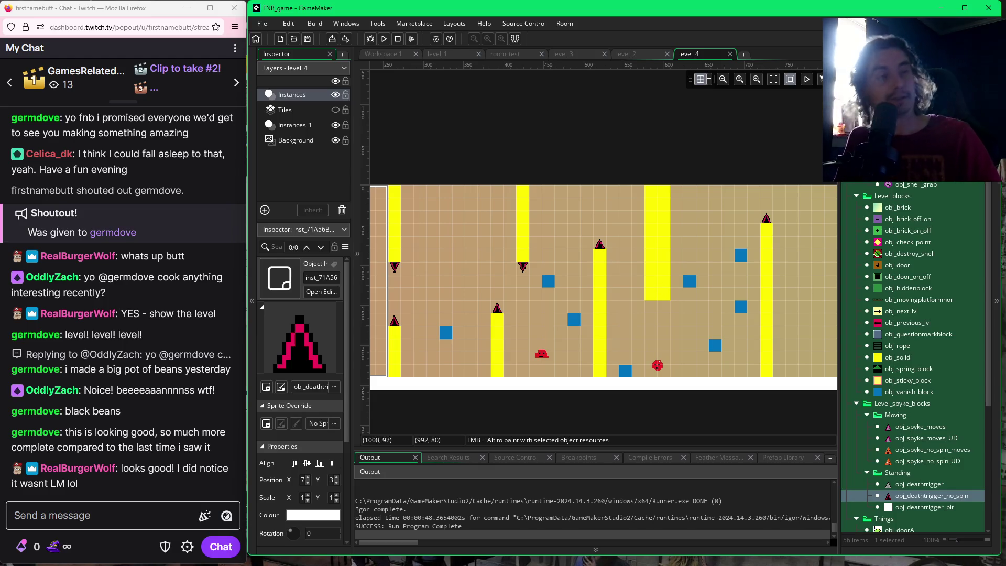
pyautogui.hotkey('alt', 'Tab')
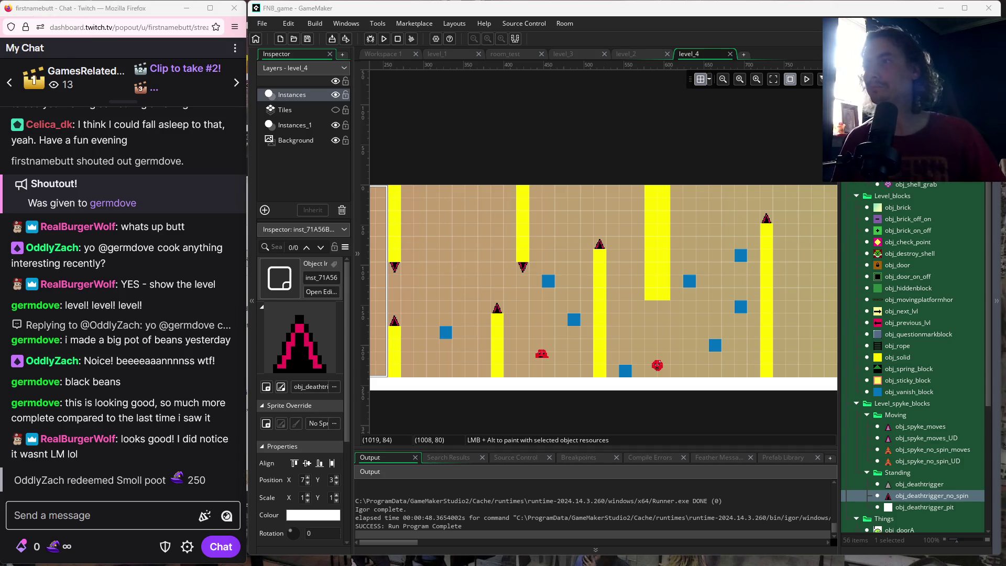
pyautogui.hscroll(5, 687, 351)
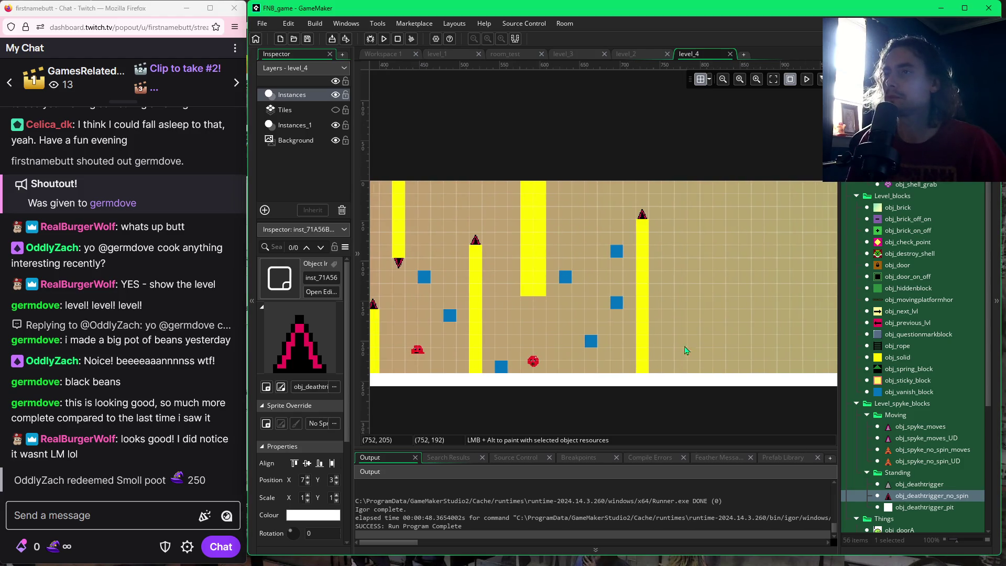
pyautogui.hscroll(2, 653, 348)
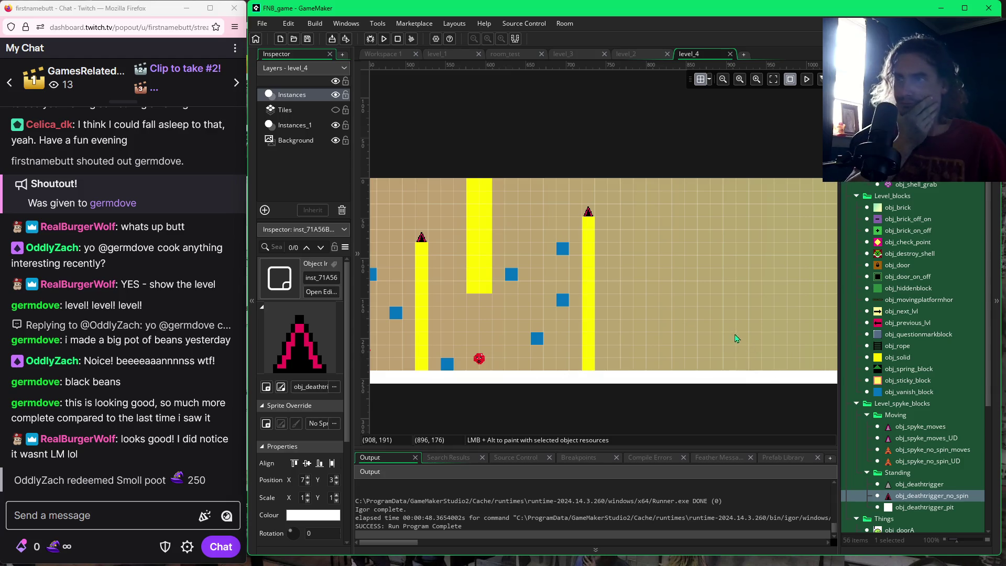
pyautogui.scroll(1, 917, 291)
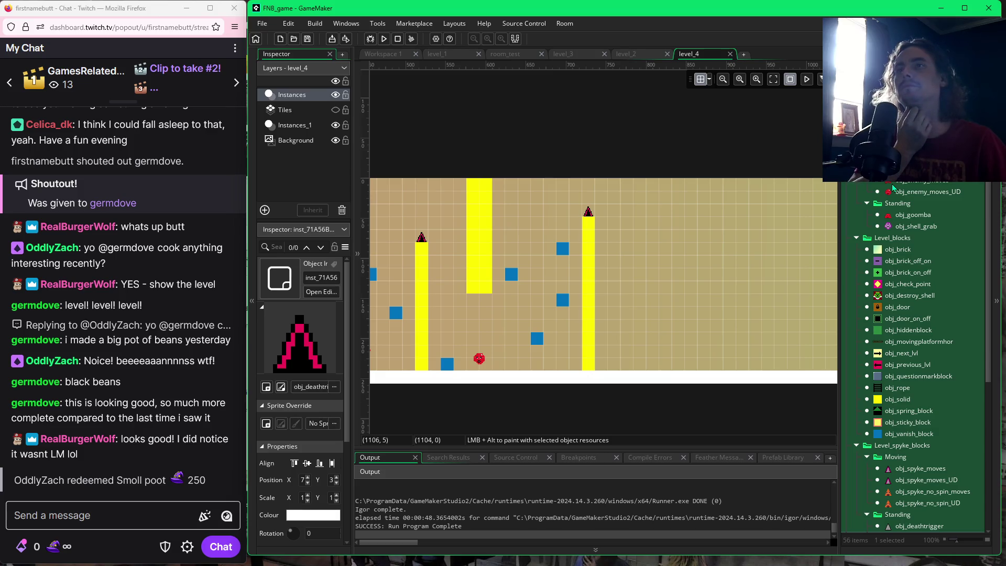
# - Place a red enemy right of the spiked tower and paint a wide yellow solid block there
pyautogui.click(893, 184)
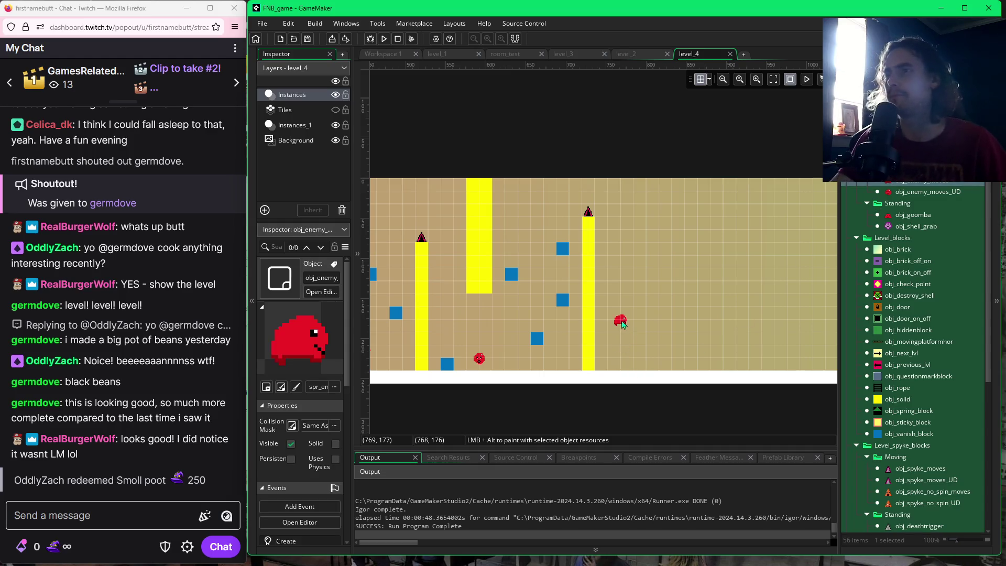
pyautogui.click(624, 324)
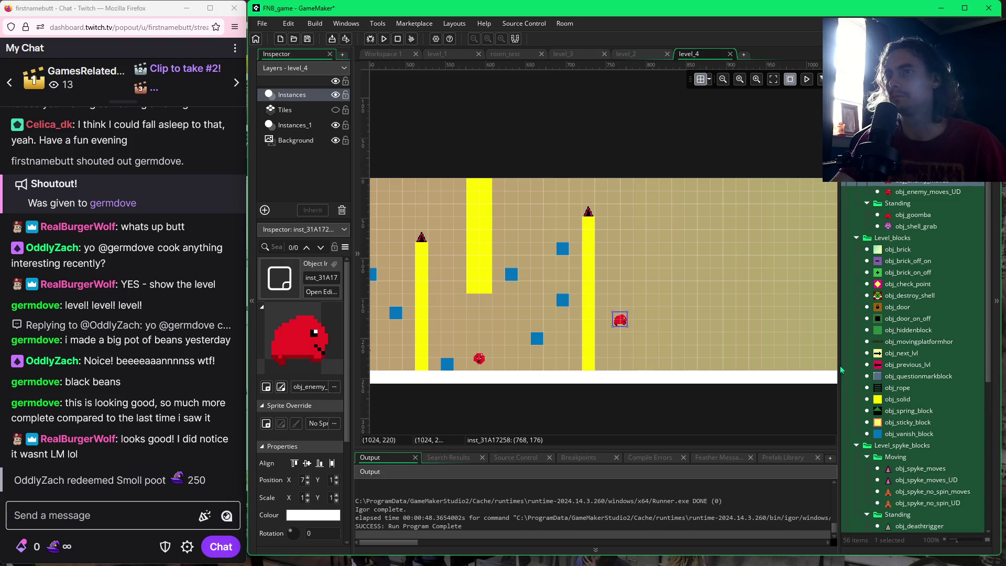
pyautogui.click(877, 402)
pyautogui.moveTo(601, 304); pyautogui.dragTo(637, 304)
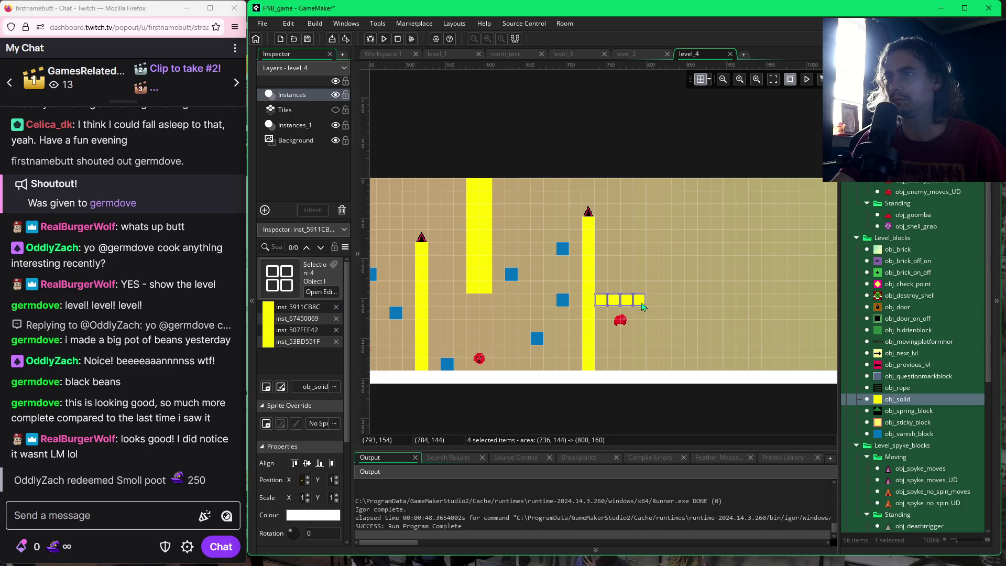
pyautogui.moveTo(644, 306); pyautogui.dragTo(650, 338)
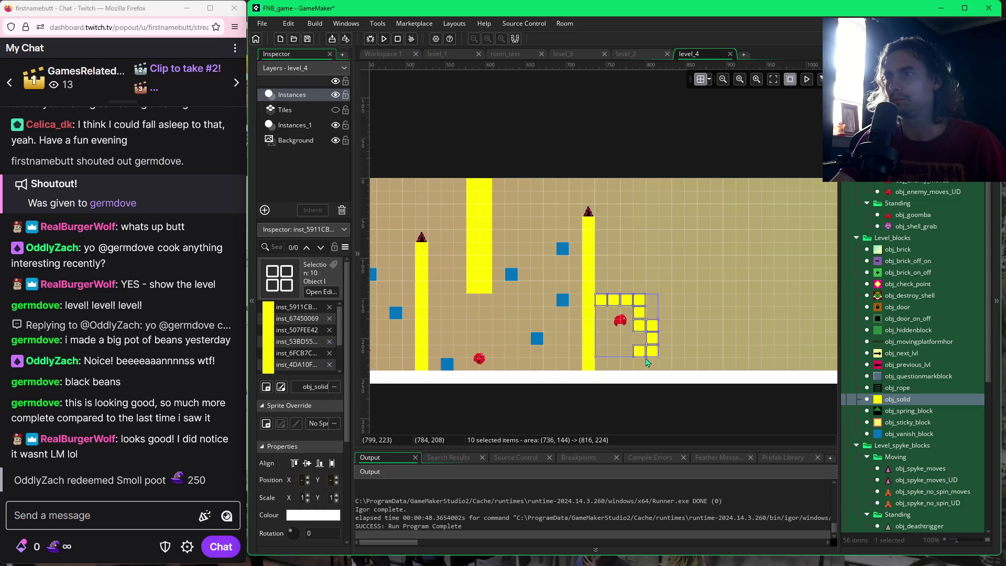
pyautogui.press('Delete')
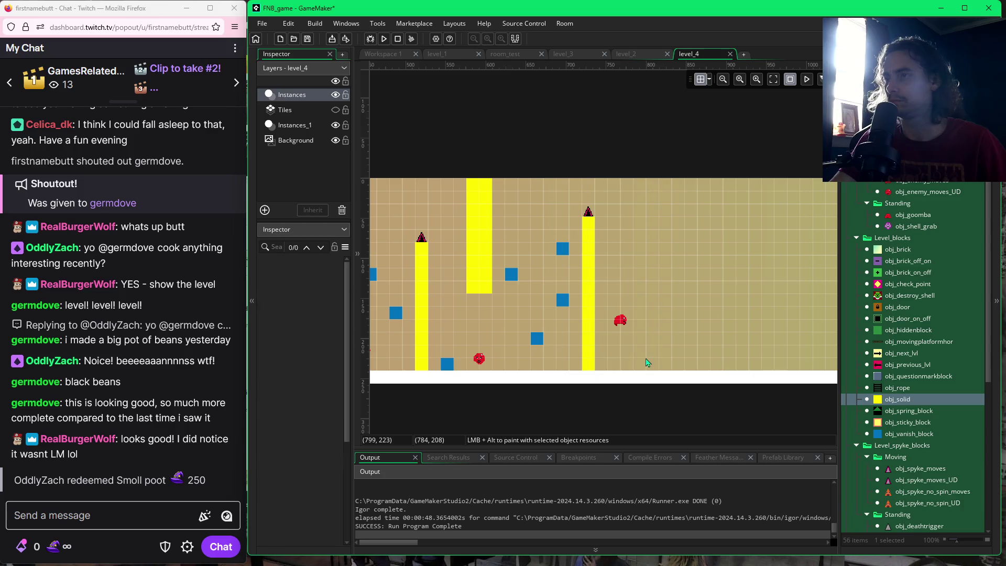
pyautogui.moveTo(600, 303)
pyautogui.mouseDown()
pyautogui.moveTo(636, 308)
pyautogui.moveTo(638, 355)
pyautogui.mouseUp()
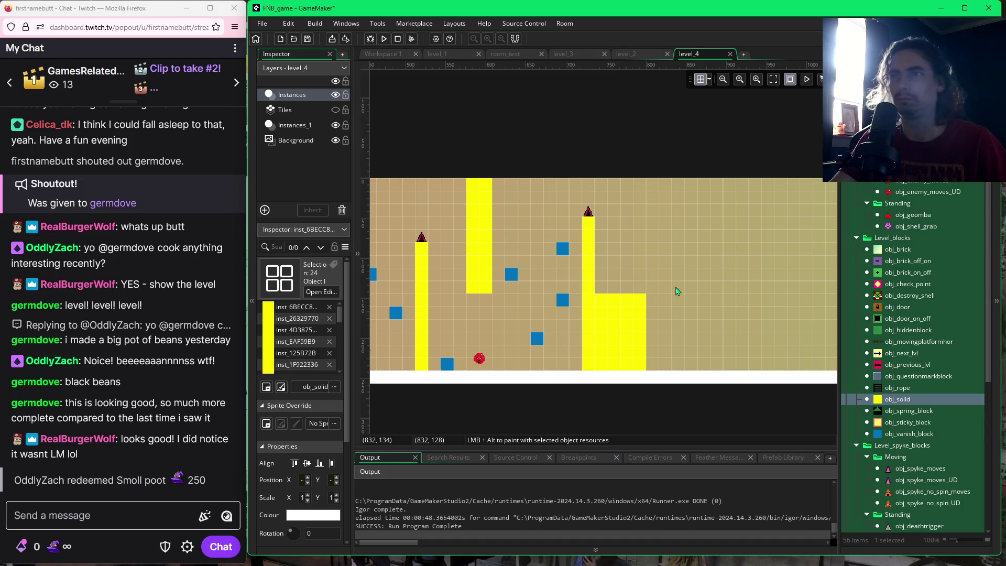
# - Replace a stray solid block with a blue vanish block above the yellow step, then open level_3
pyautogui.click(564, 250)
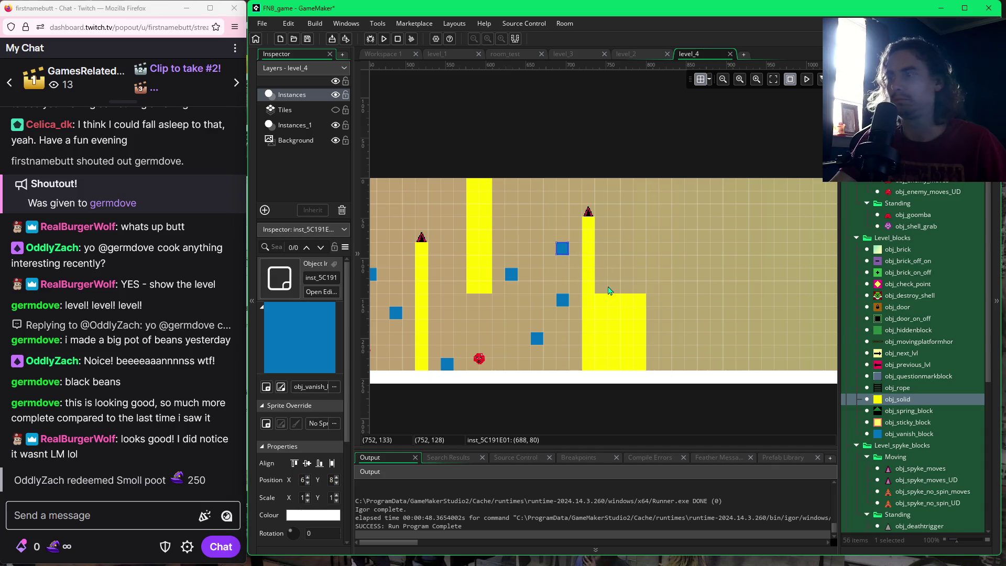
pyautogui.keyDown('alt'); pyautogui.click(617, 276); pyautogui.keyUp('alt')
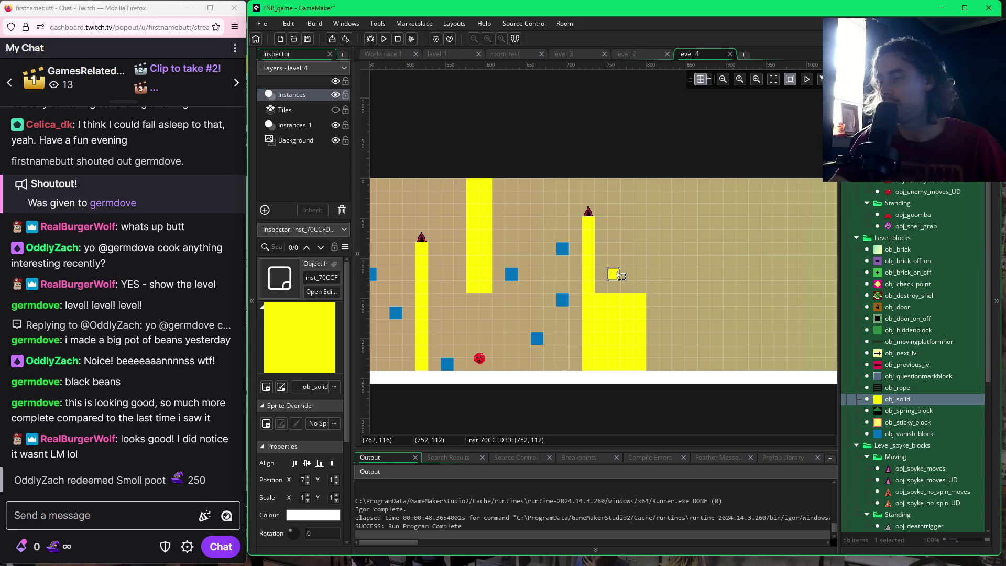
pyautogui.press('Delete')
pyautogui.click(884, 434)
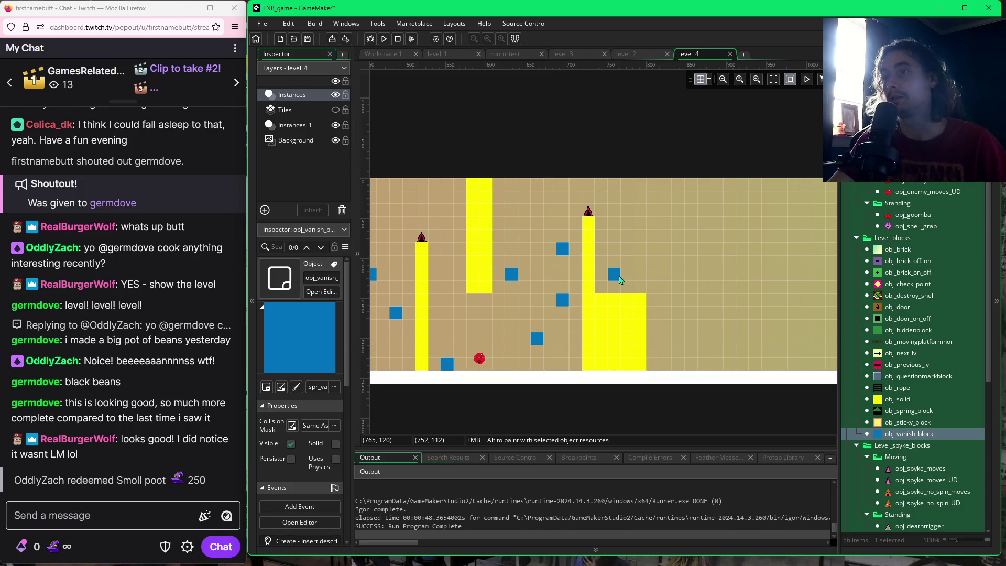
pyautogui.keyDown('alt'); pyautogui.click(619, 280); pyautogui.keyUp('alt')
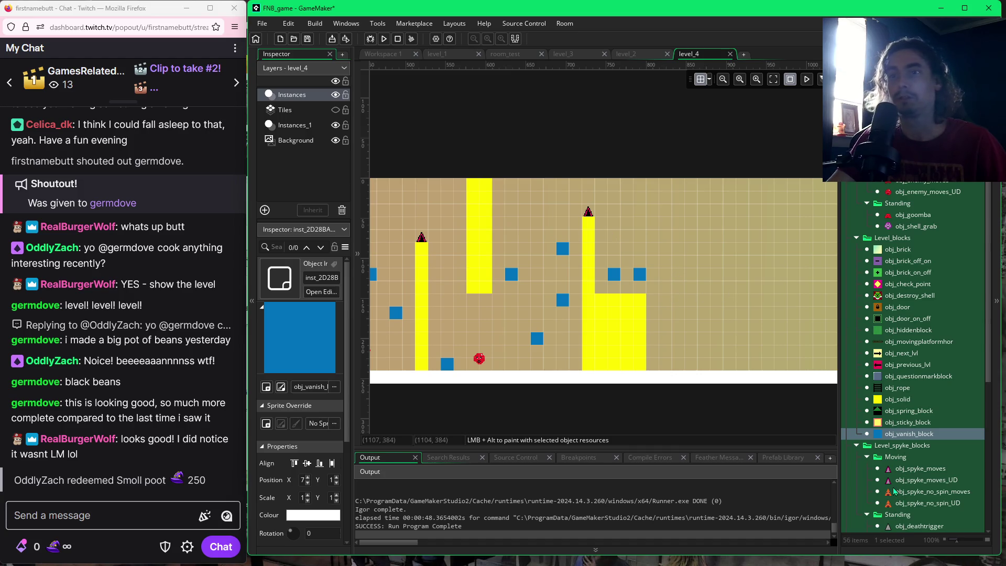
pyautogui.click(577, 57)
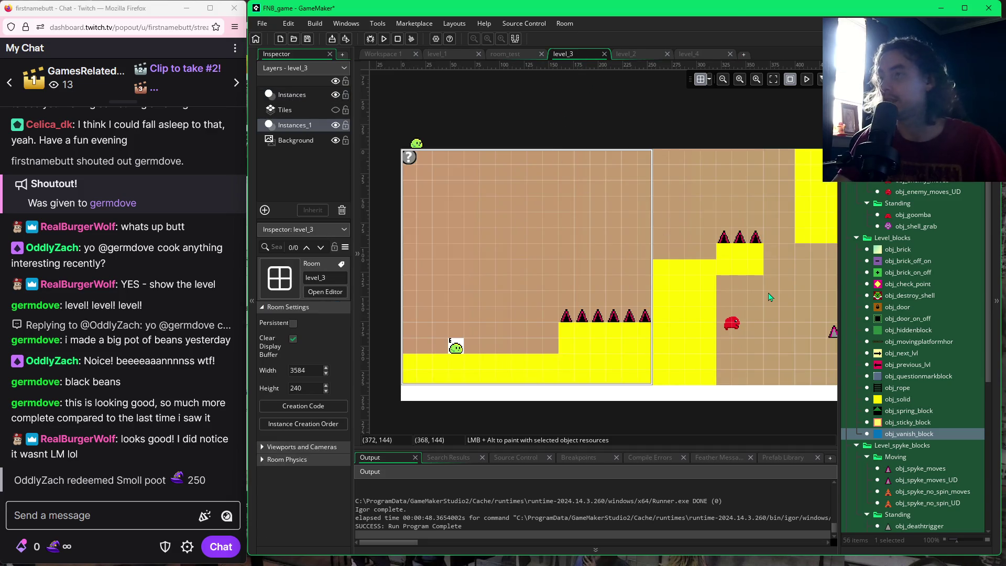
pyautogui.scroll(-4, 769, 297)
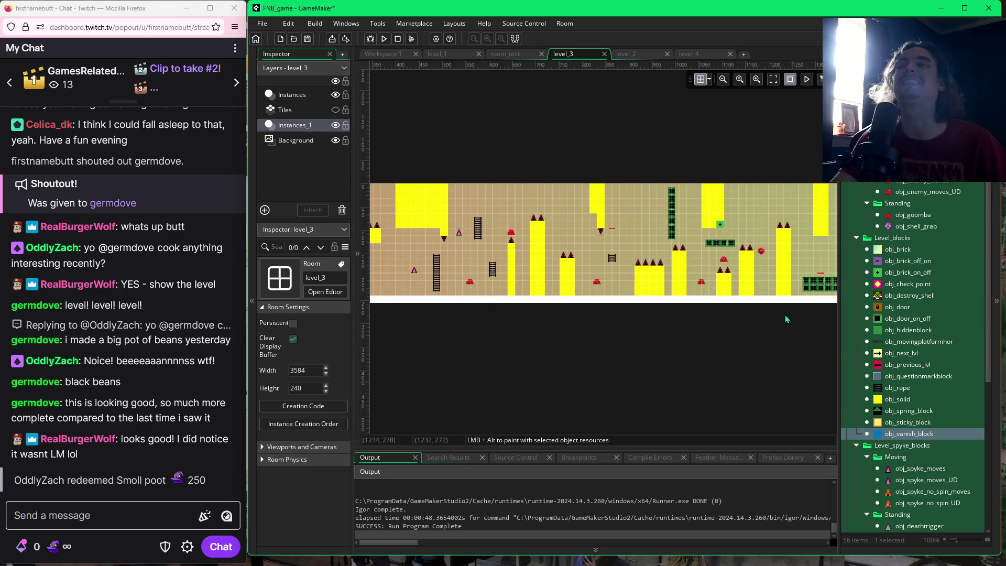
pyautogui.hscroll(10, 786, 319)
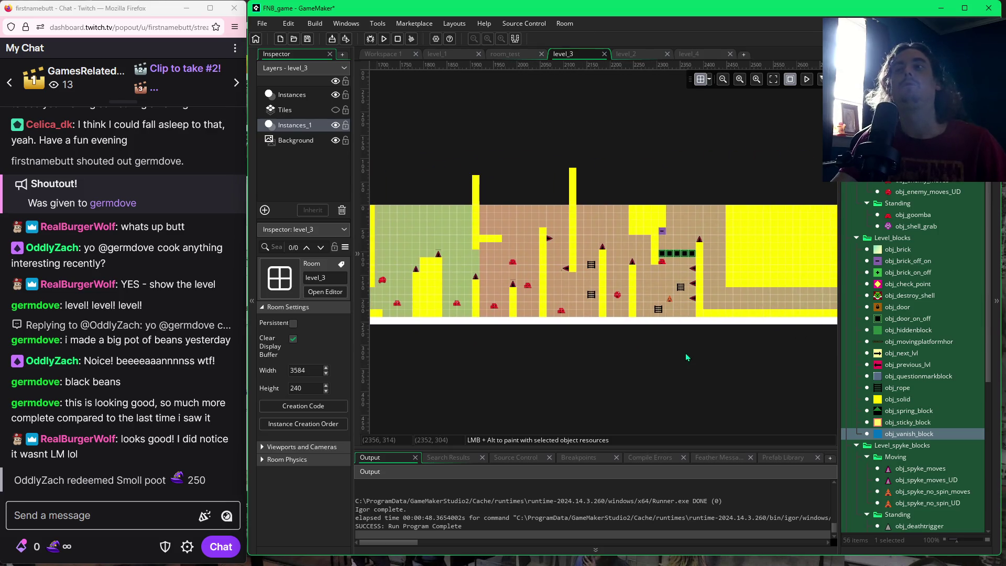
pyautogui.hscroll(12, 687, 358)
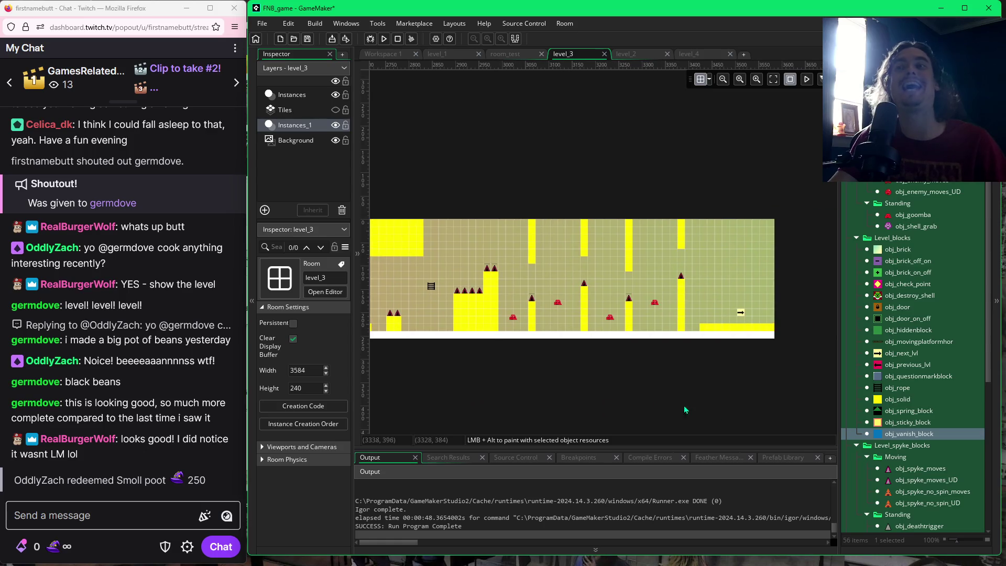
pyautogui.hscroll(-20, 637, 410)
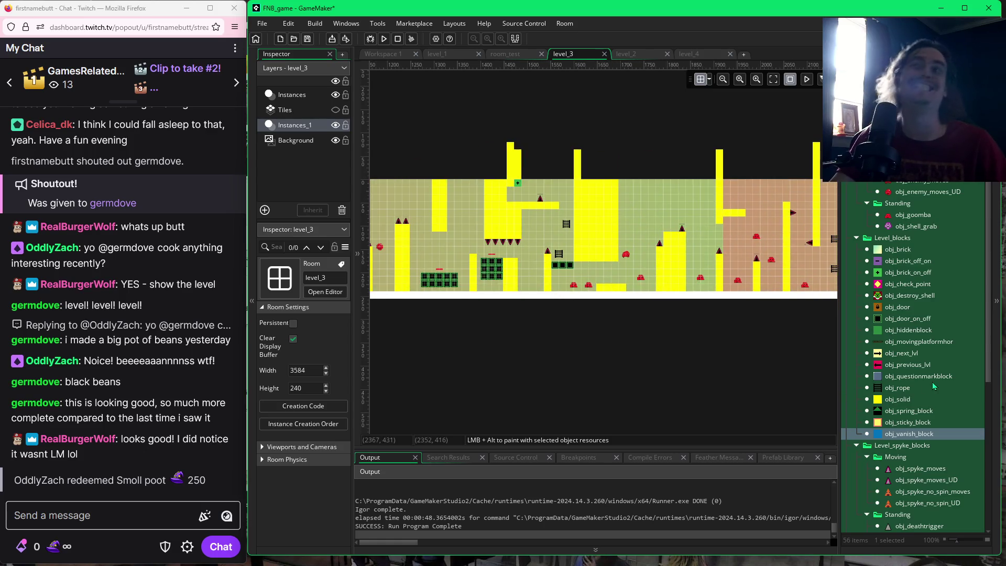
pyautogui.scroll(3, 580, 355)
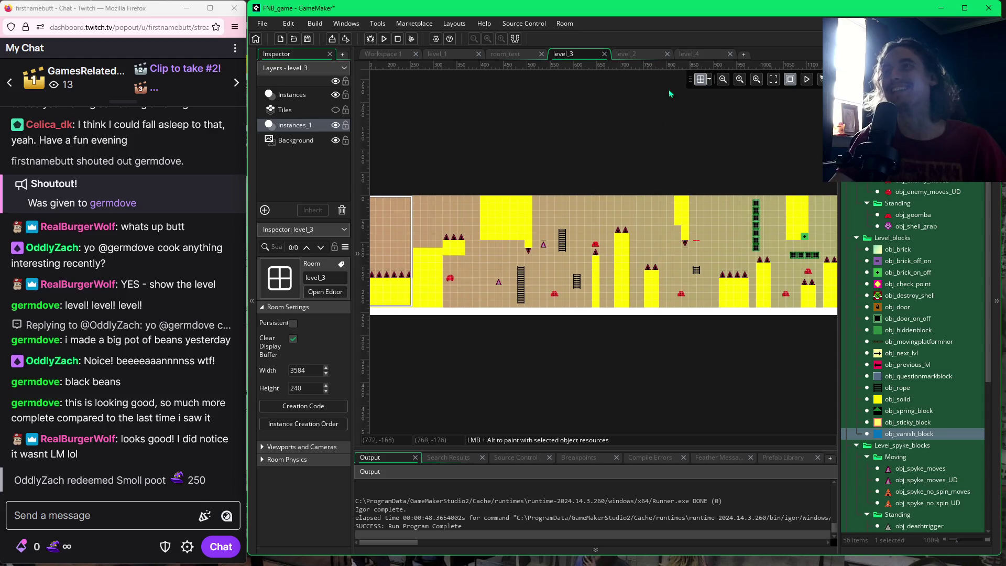
pyautogui.click(701, 55)
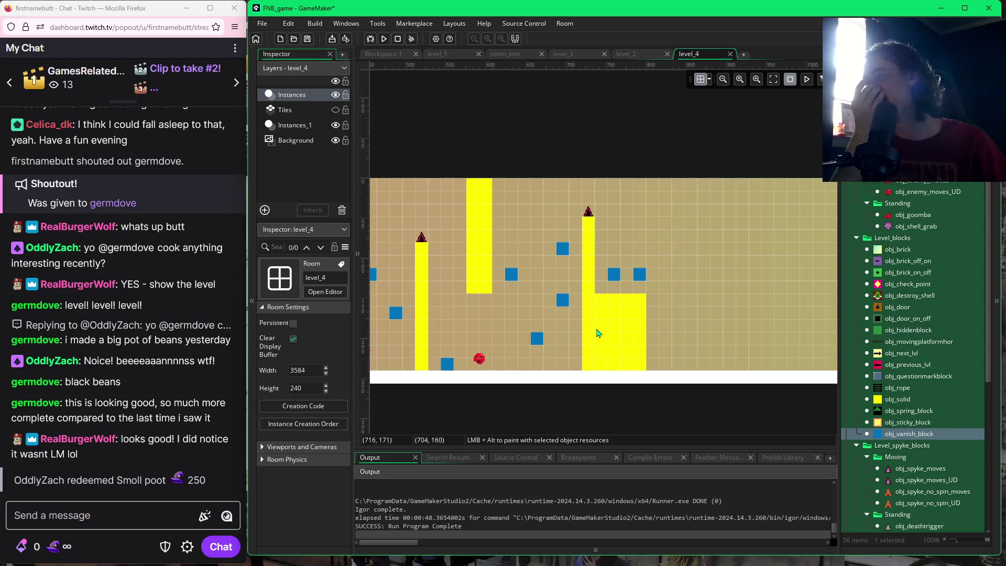
# - Line the yellow step's top with four obj_deathtrigger_no_spin spikes and run the game with F5
pyautogui.hscroll(-4, 579, 396)
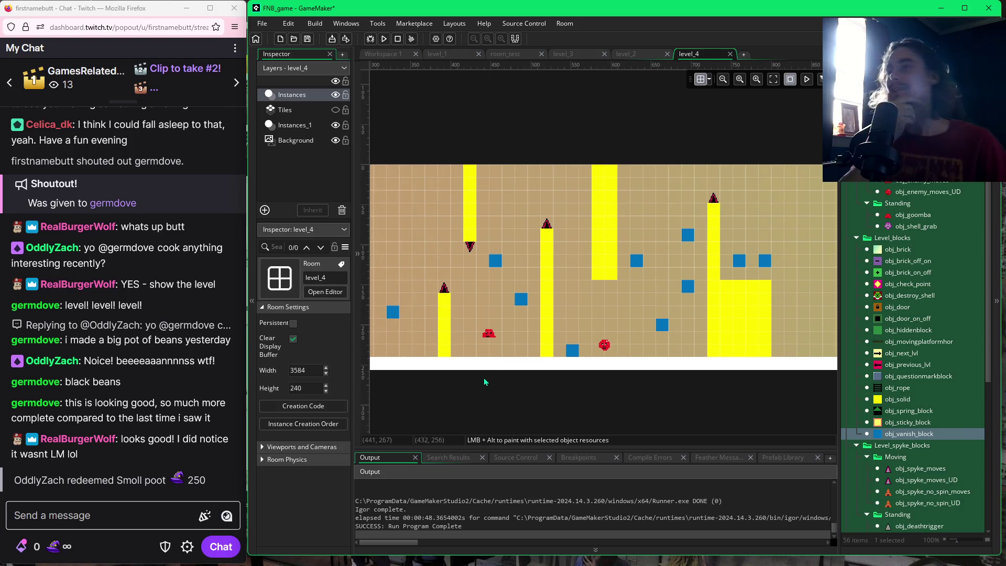
pyautogui.hscroll(4, 641, 397)
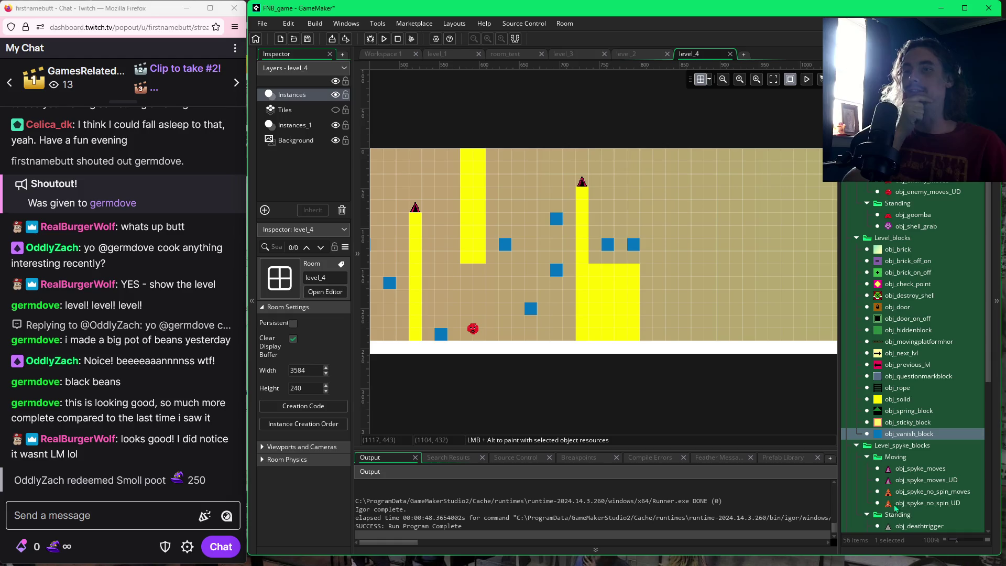
pyautogui.scroll(-1, 909, 519)
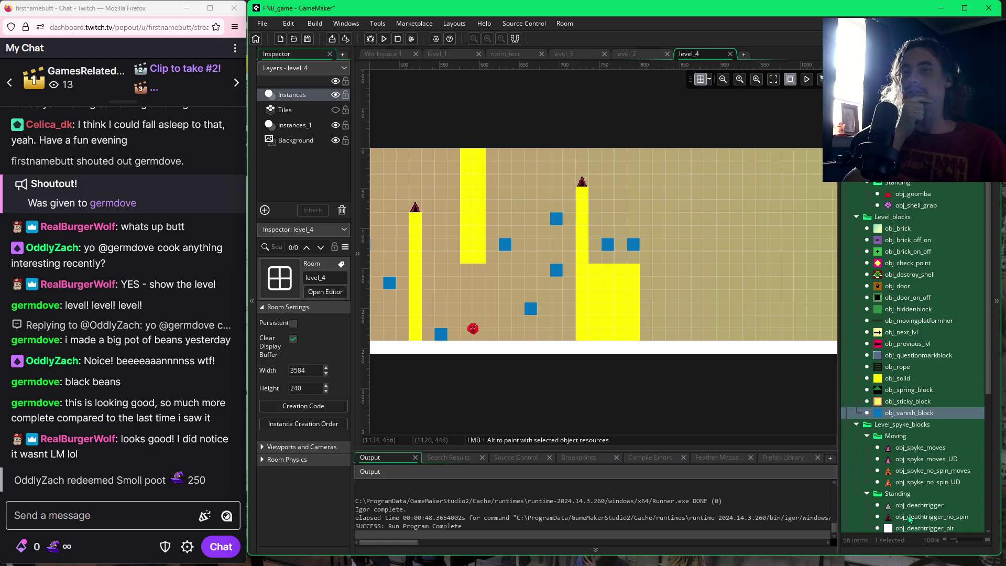
pyautogui.click(910, 517)
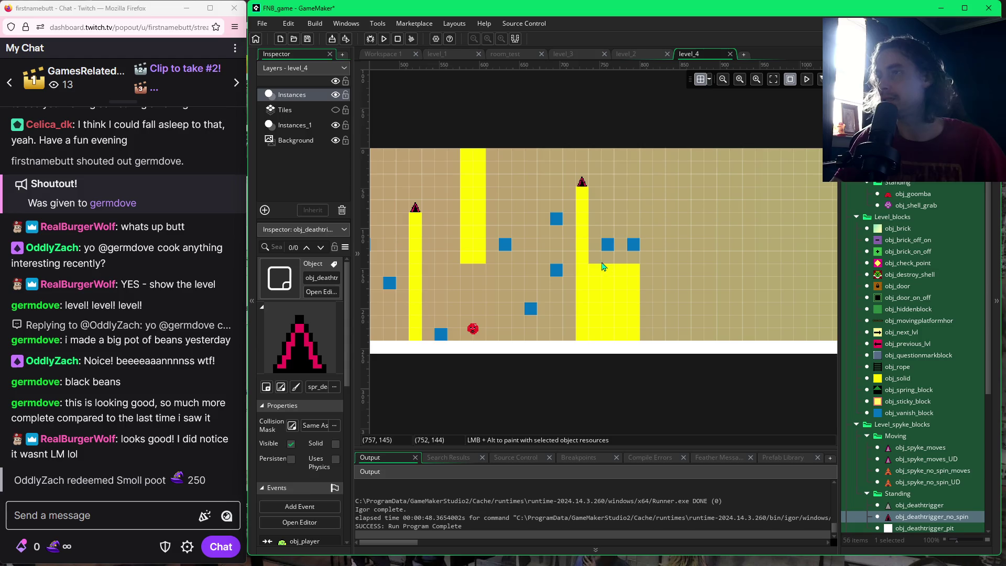
pyautogui.moveTo(602, 267); pyautogui.dragTo(639, 265)
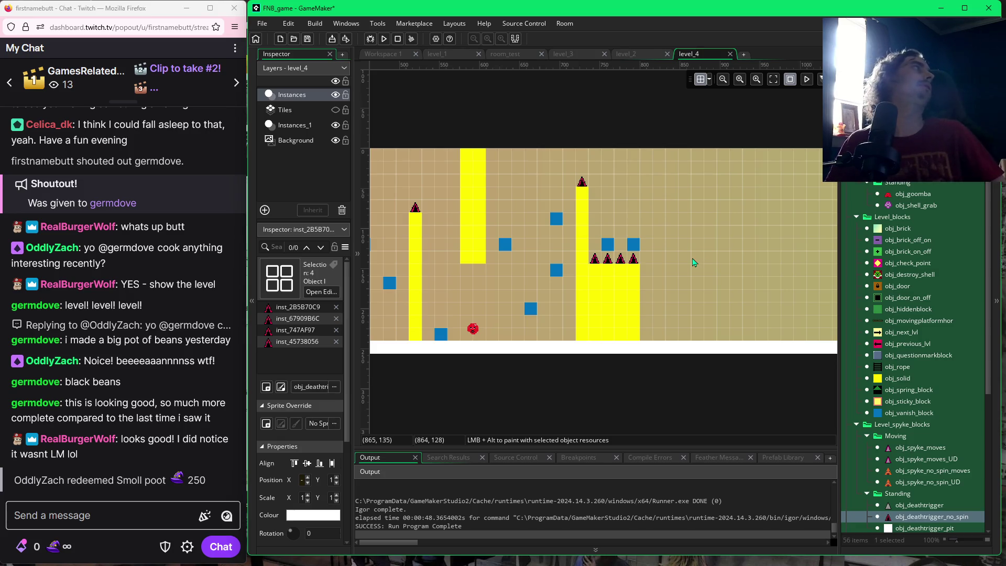
pyautogui.press('F5')
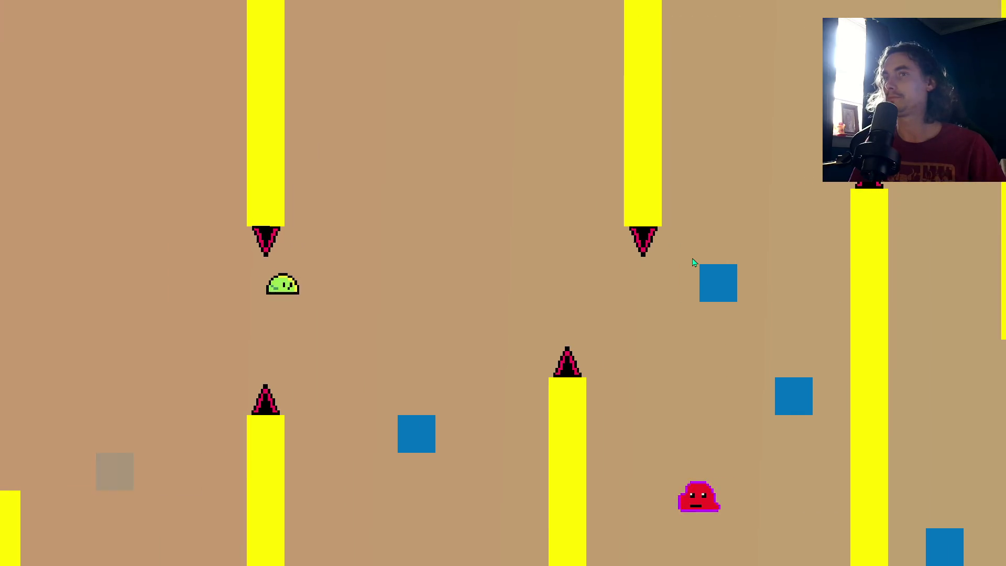
# - Play the test run with space jumps across the blue blocks past the spiked tower, then quit with Escape
pyautogui.press('space')
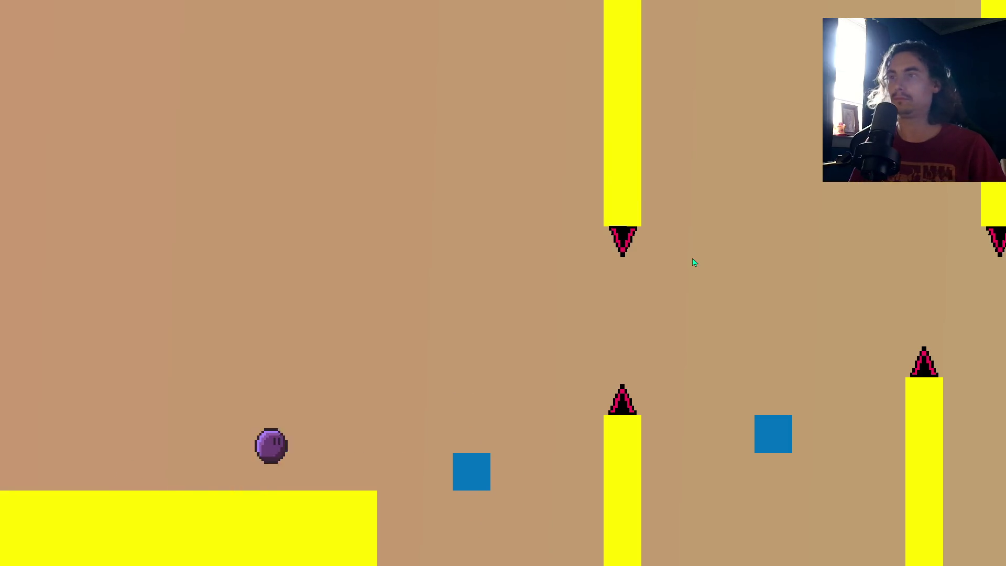
pyautogui.press('space')
pyautogui.press('space')
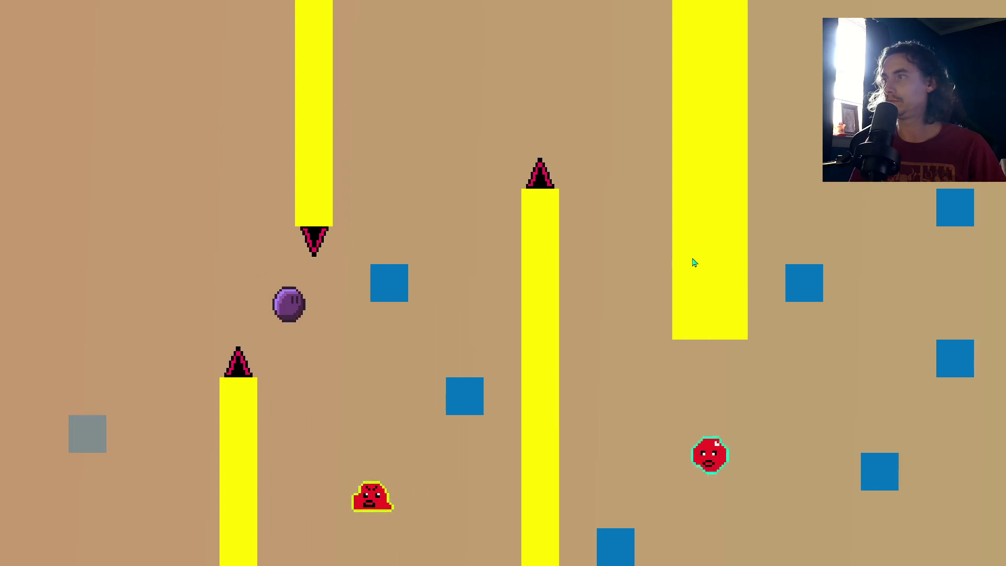
pyautogui.press('space')
pyautogui.press('space')
pyautogui.press('space')
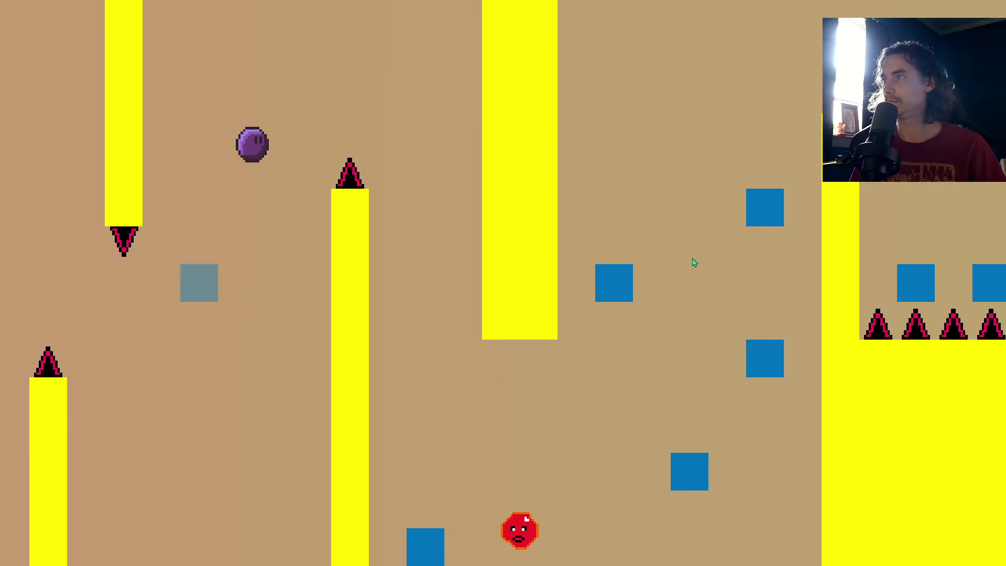
pyautogui.press('space')
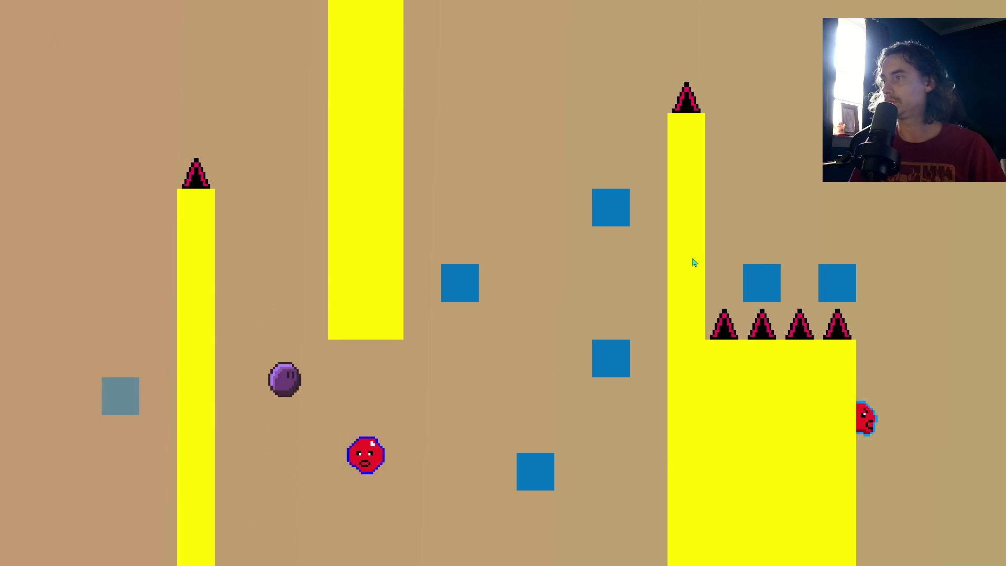
pyautogui.press('space')
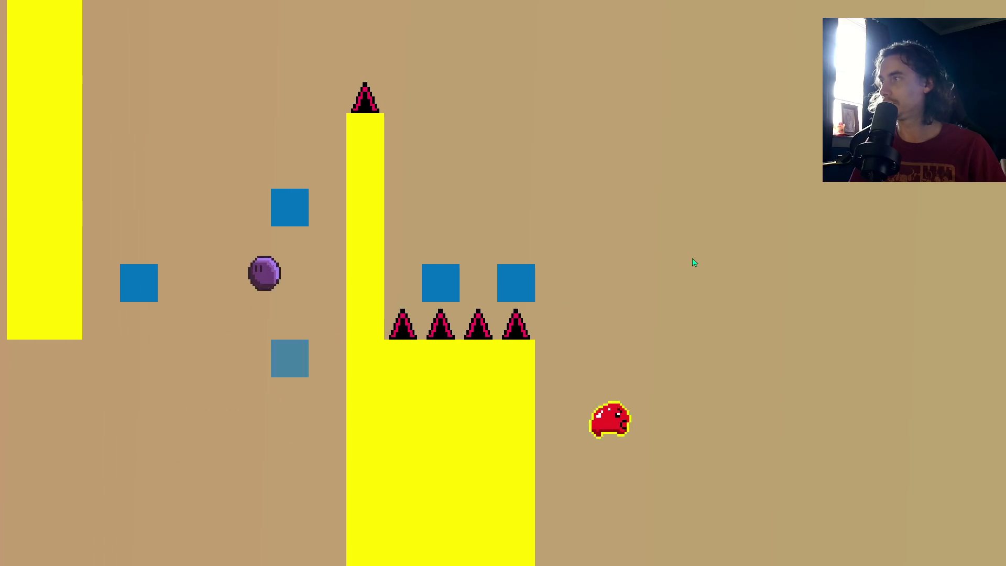
pyautogui.press('space')
pyautogui.press('space')
pyautogui.press('space')
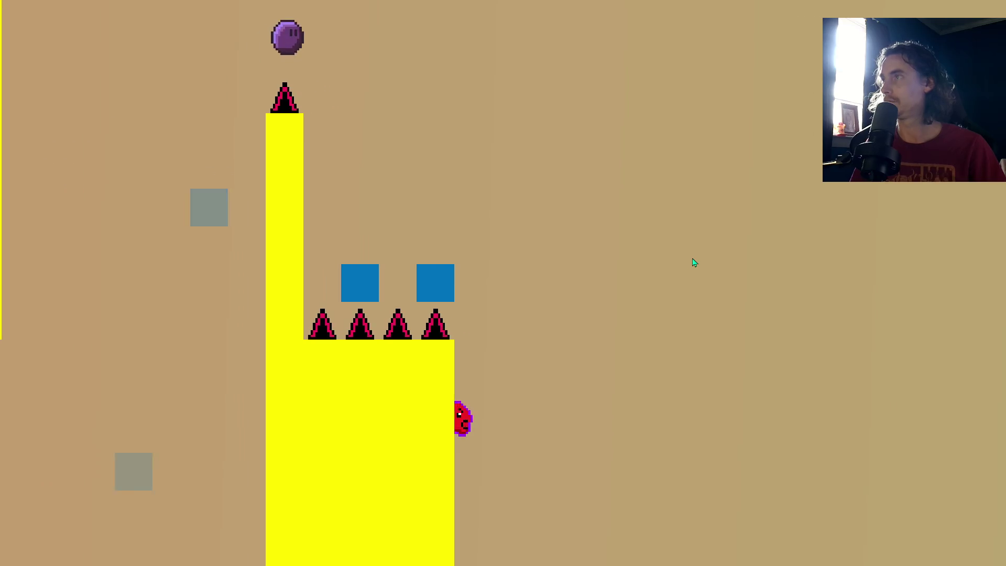
pyautogui.press('space')
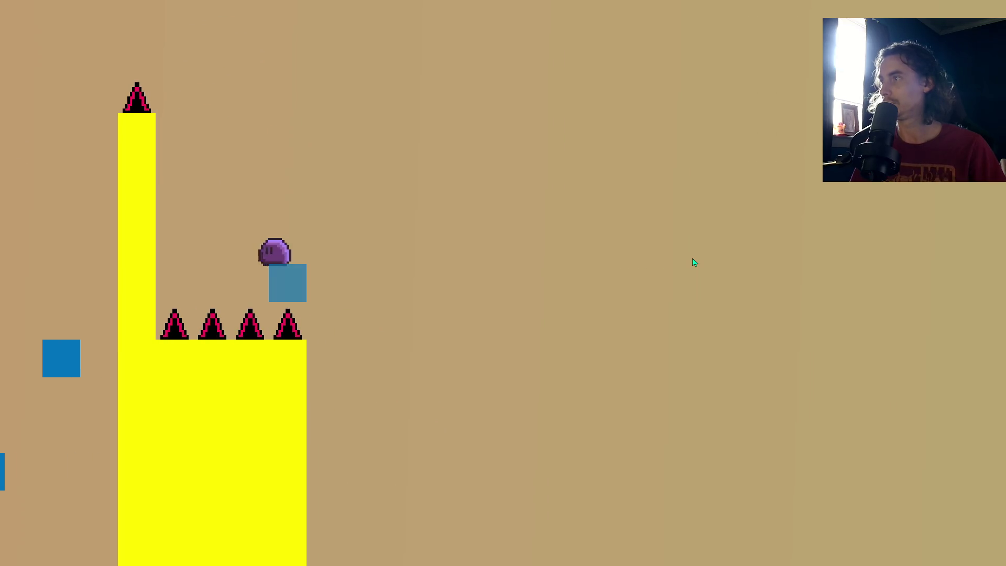
pyautogui.press('space')
pyautogui.press('space')
pyautogui.press('space')
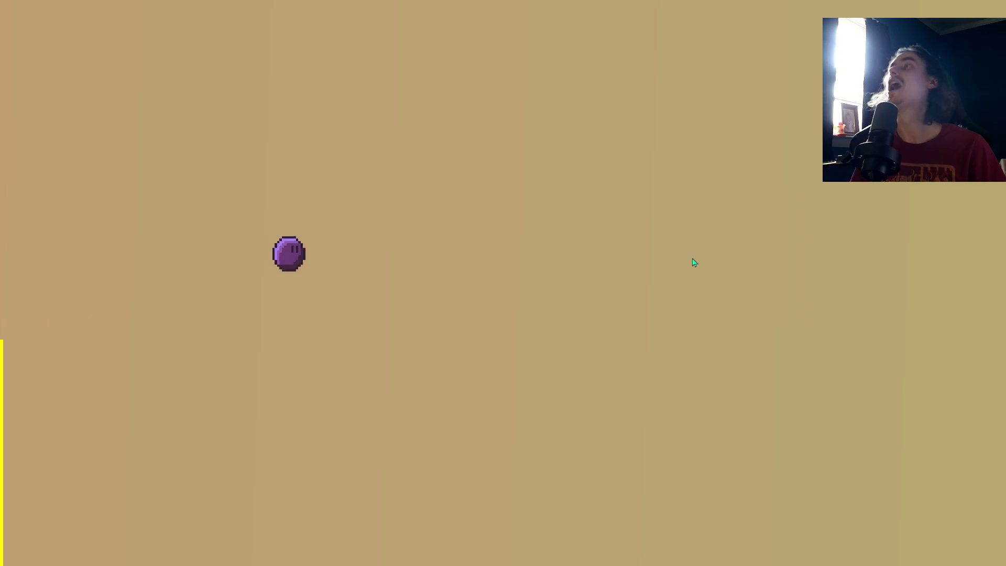
pyautogui.press('space')
pyautogui.press('space')
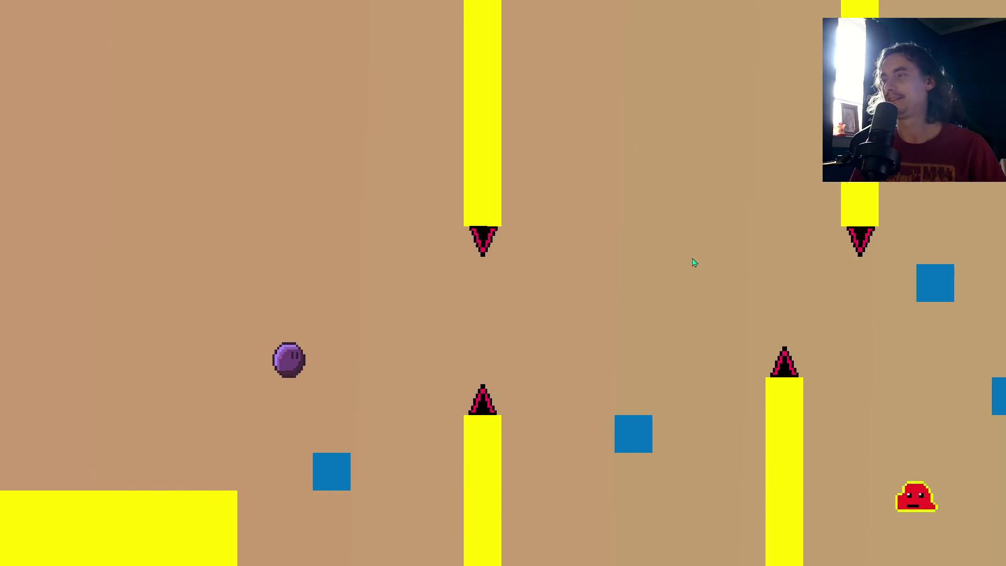
pyautogui.press('space')
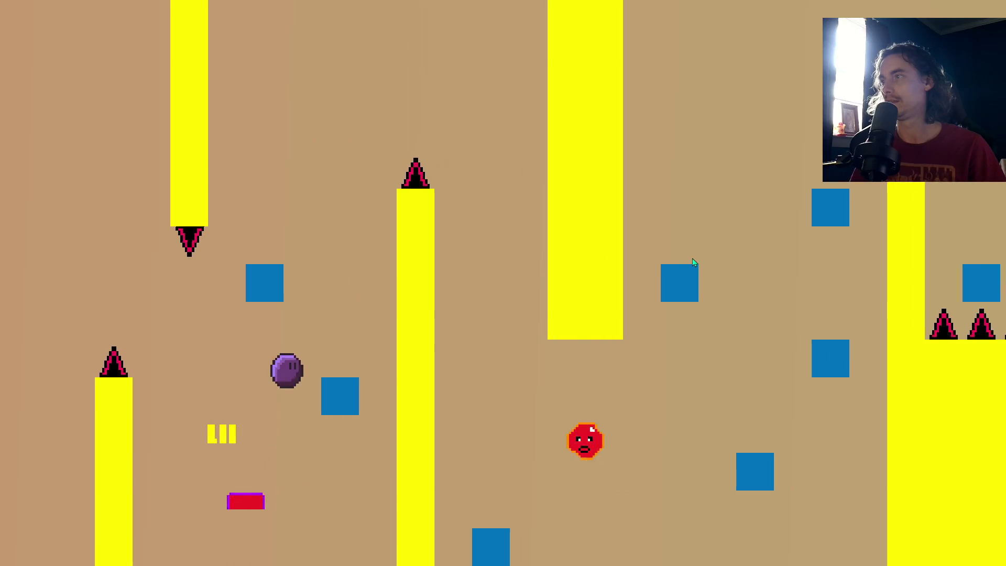
pyautogui.press('space')
pyautogui.press('space')
pyautogui.press('space')
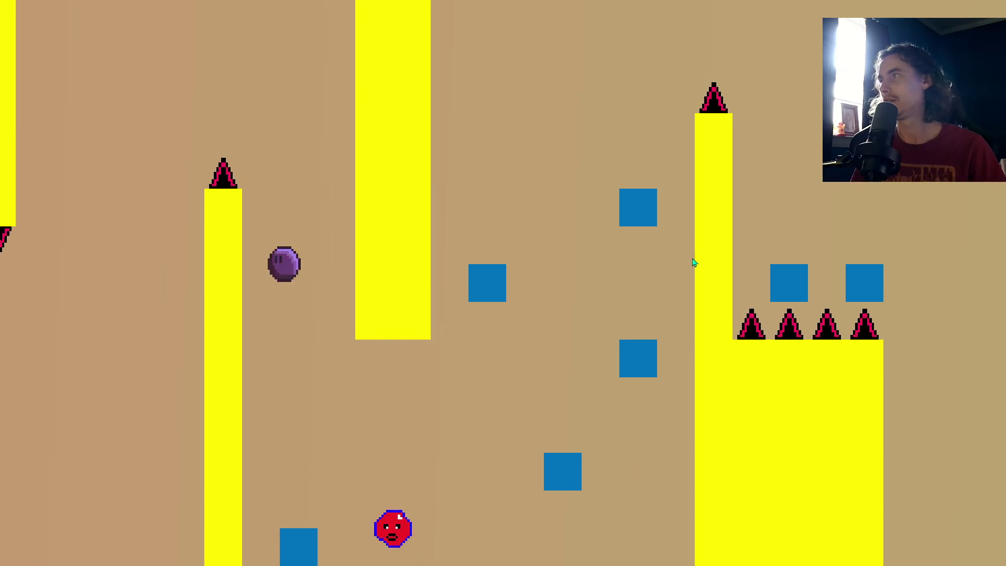
pyautogui.press('space')
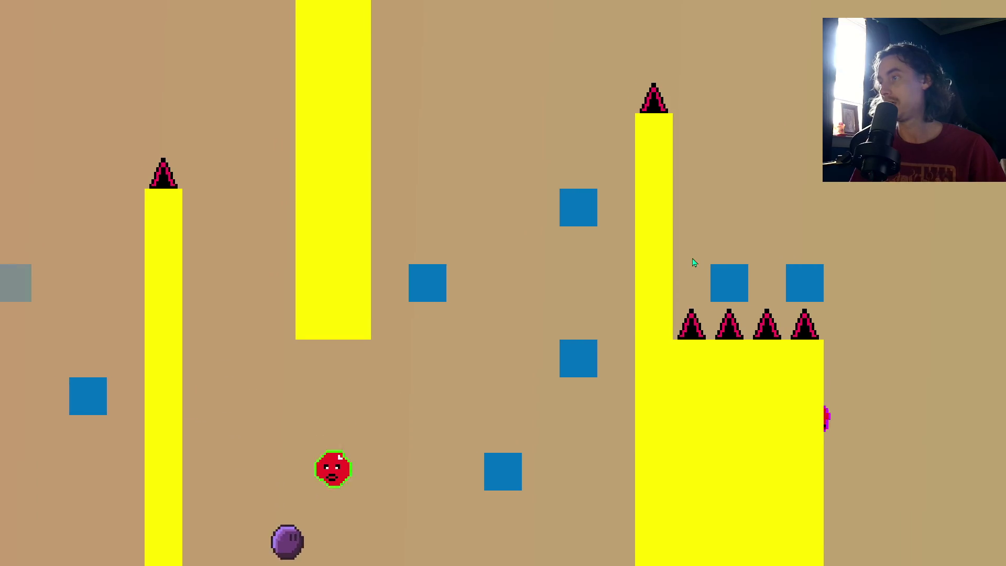
pyautogui.press('space')
pyautogui.press('space')
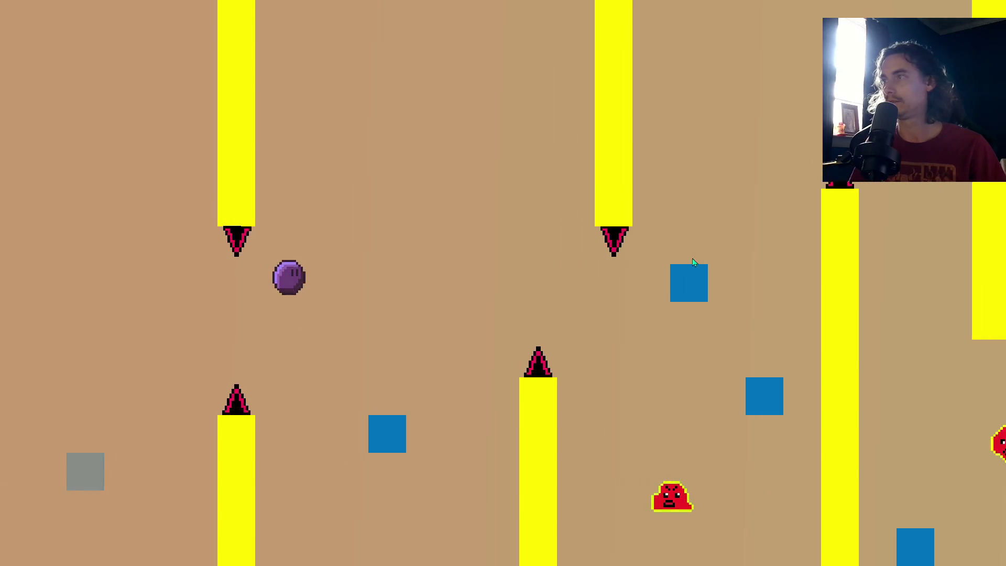
pyautogui.press('space')
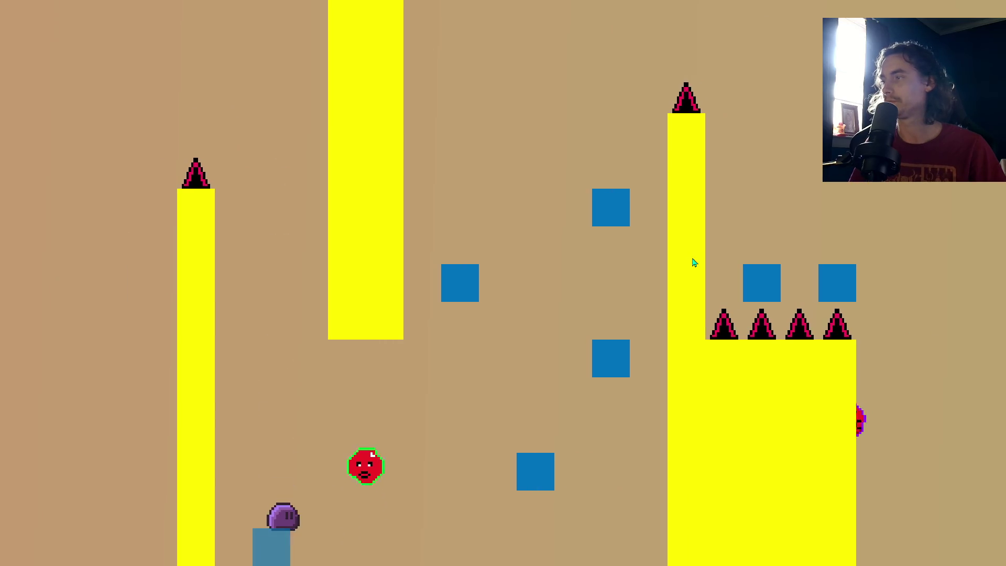
pyautogui.press('space')
pyautogui.press('space')
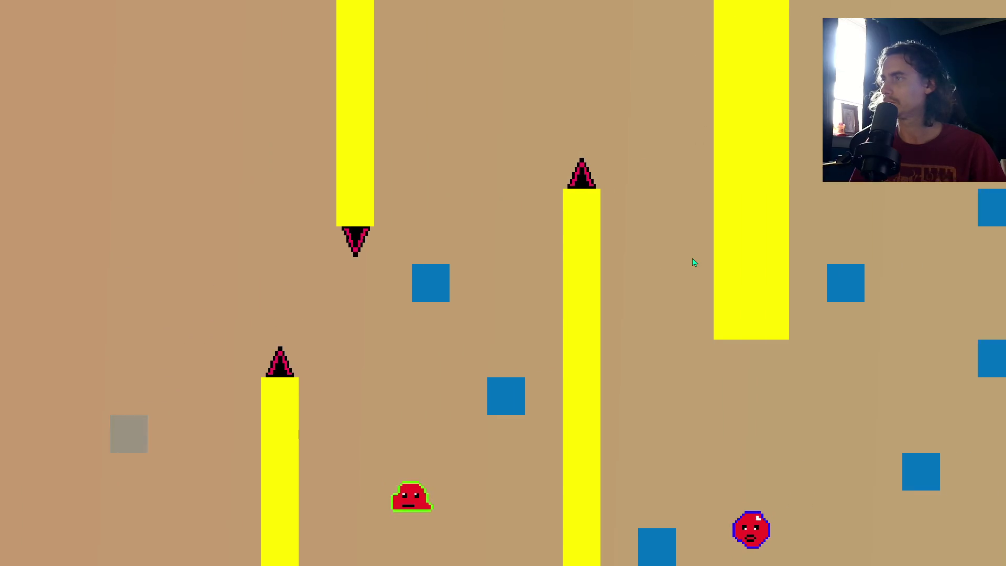
pyautogui.press('space')
pyautogui.press('space')
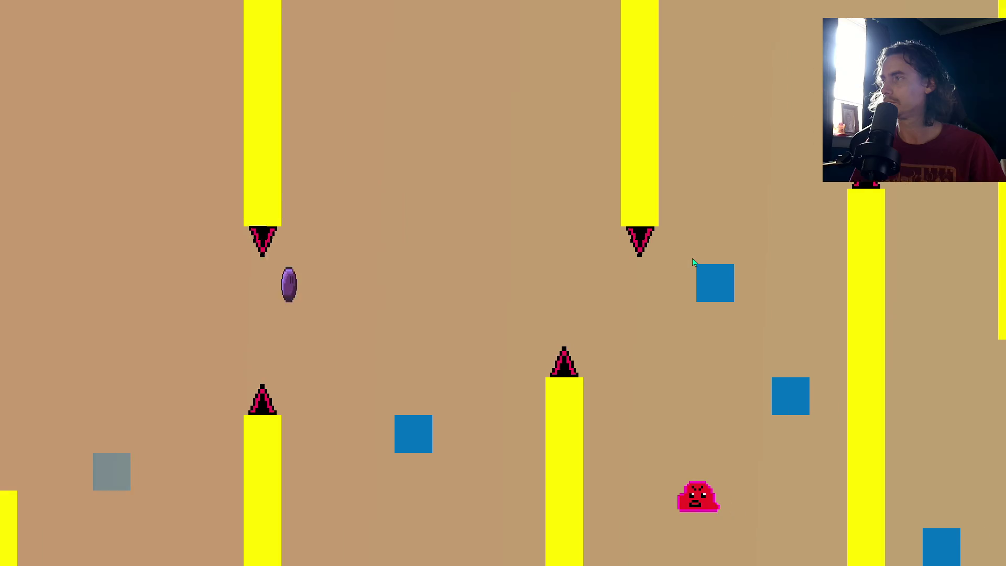
pyautogui.press('space')
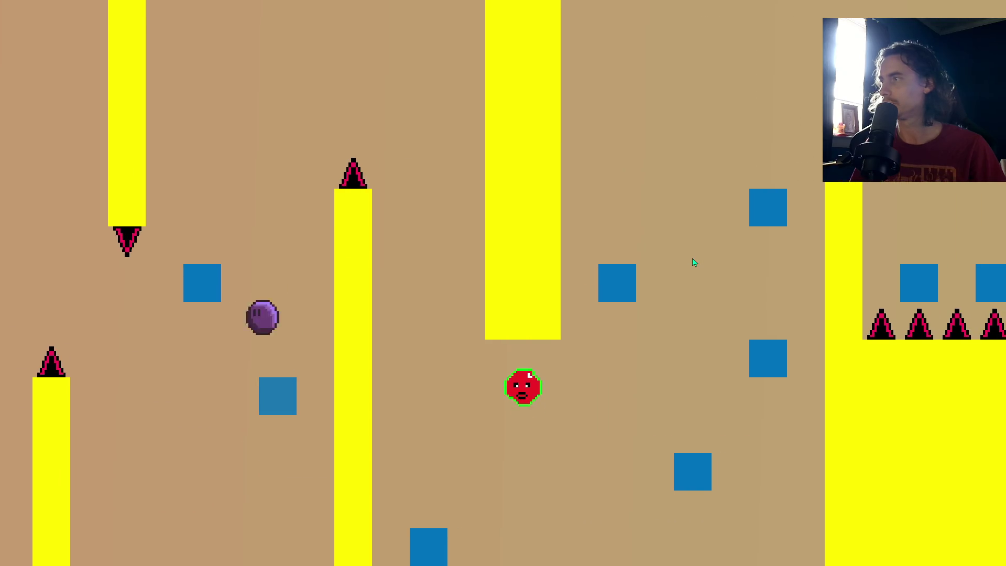
pyautogui.press('space')
pyautogui.press('space')
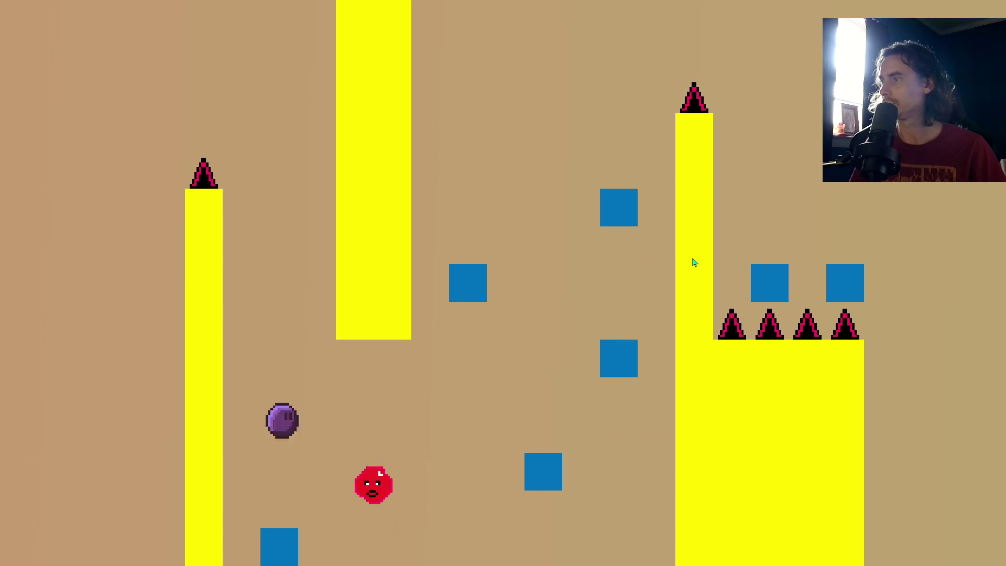
pyautogui.press('space')
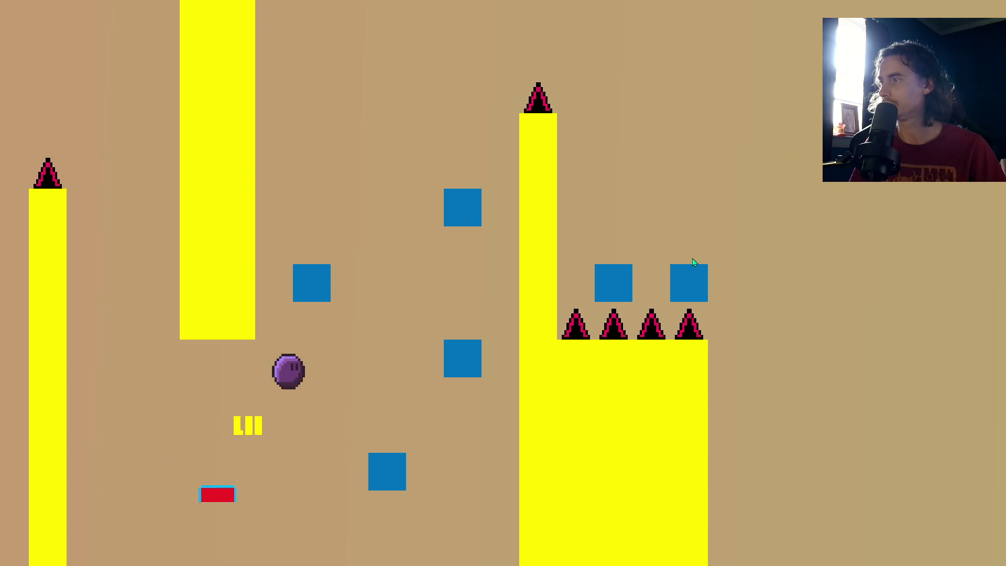
pyautogui.press('space')
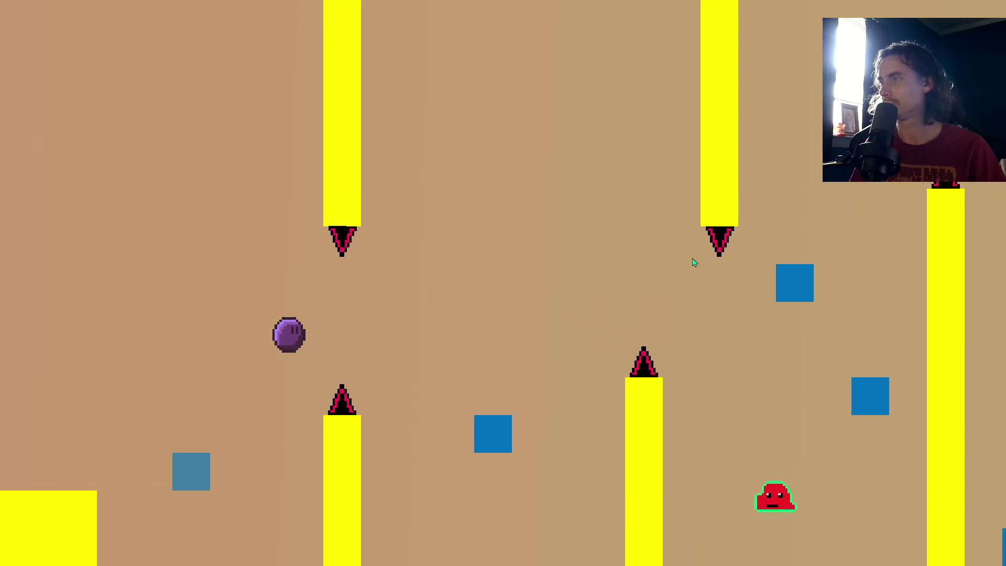
pyautogui.press('space')
pyautogui.press('space')
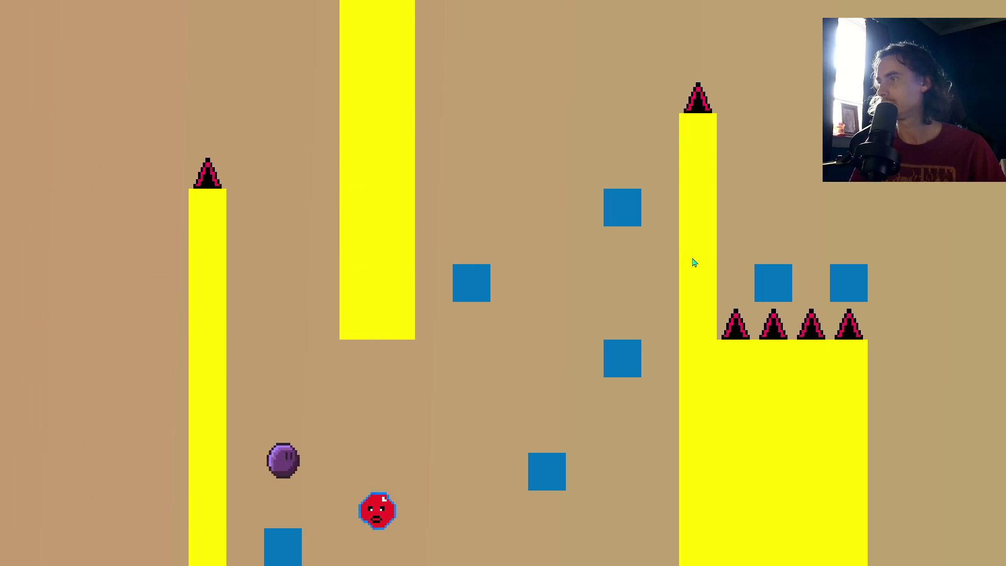
pyautogui.press('space')
pyautogui.press('space')
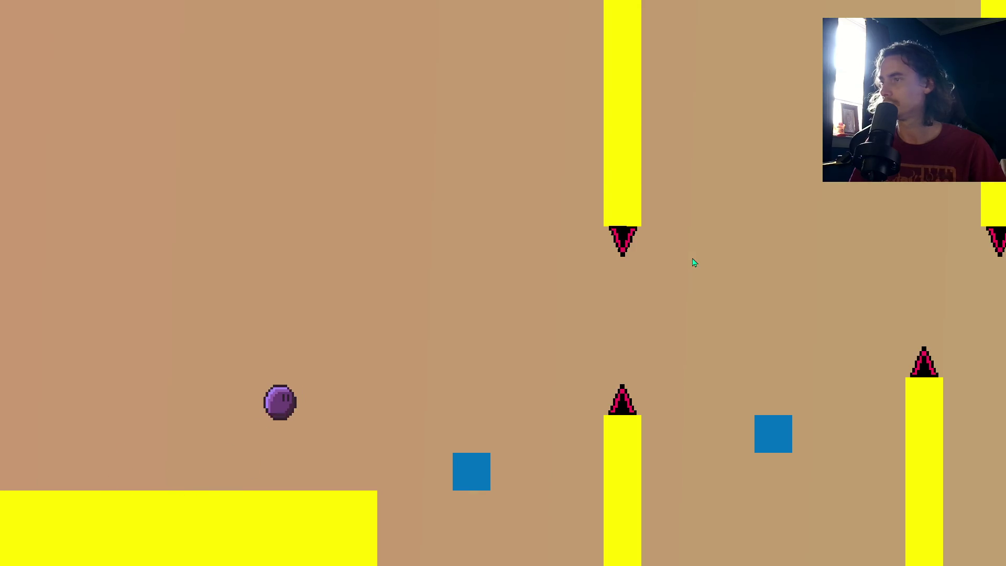
pyautogui.press('space')
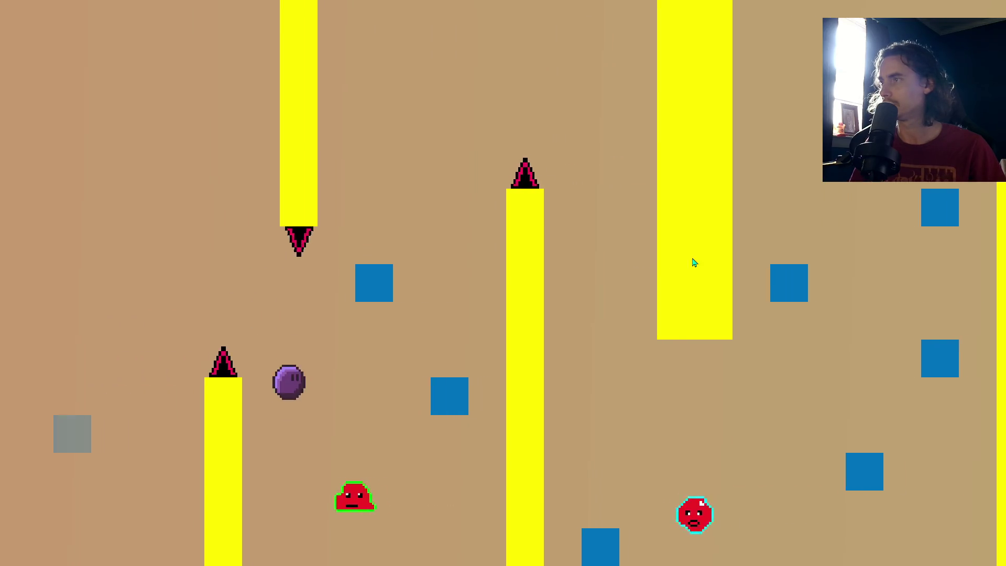
pyautogui.press('space')
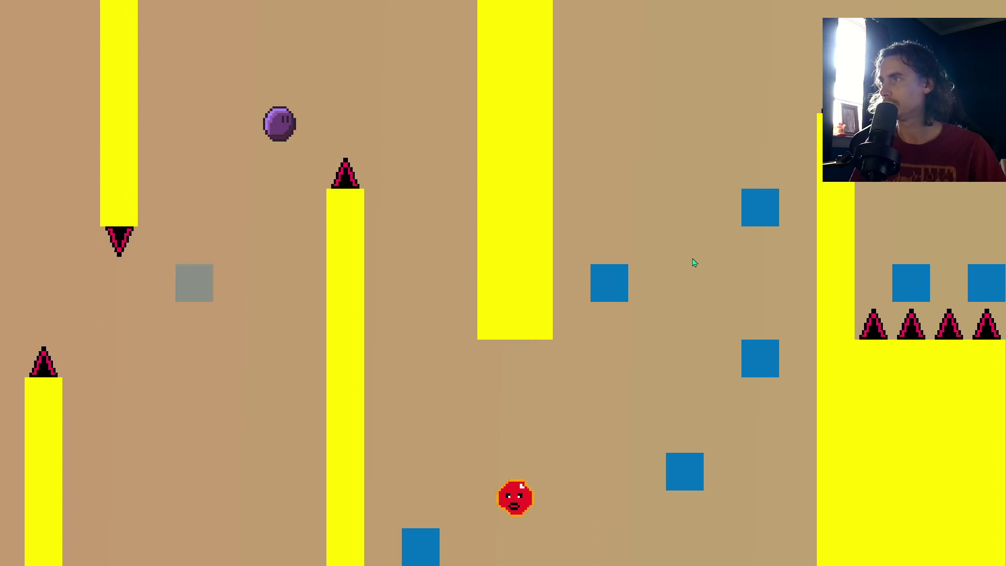
pyautogui.press('space')
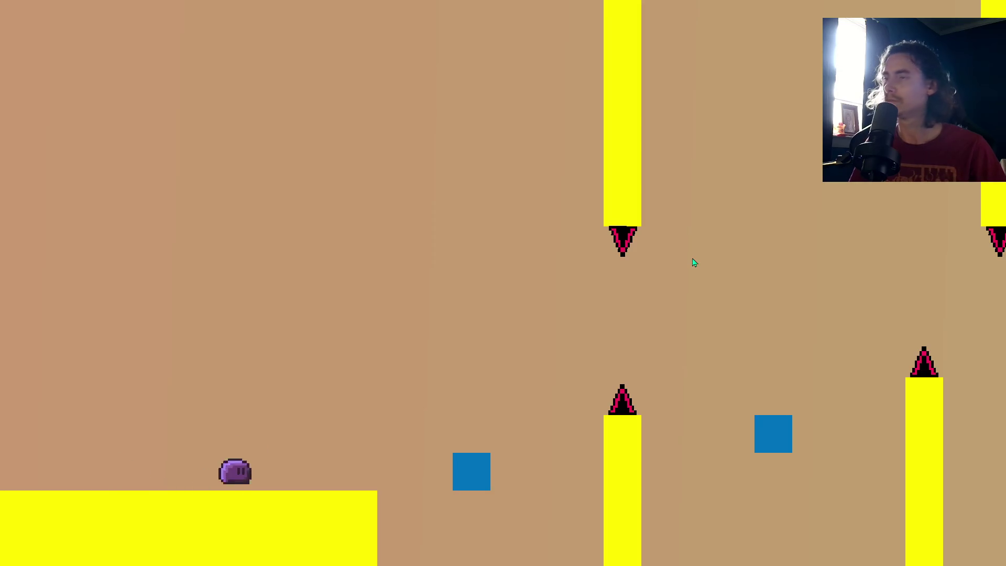
pyautogui.press('space')
pyautogui.press('space')
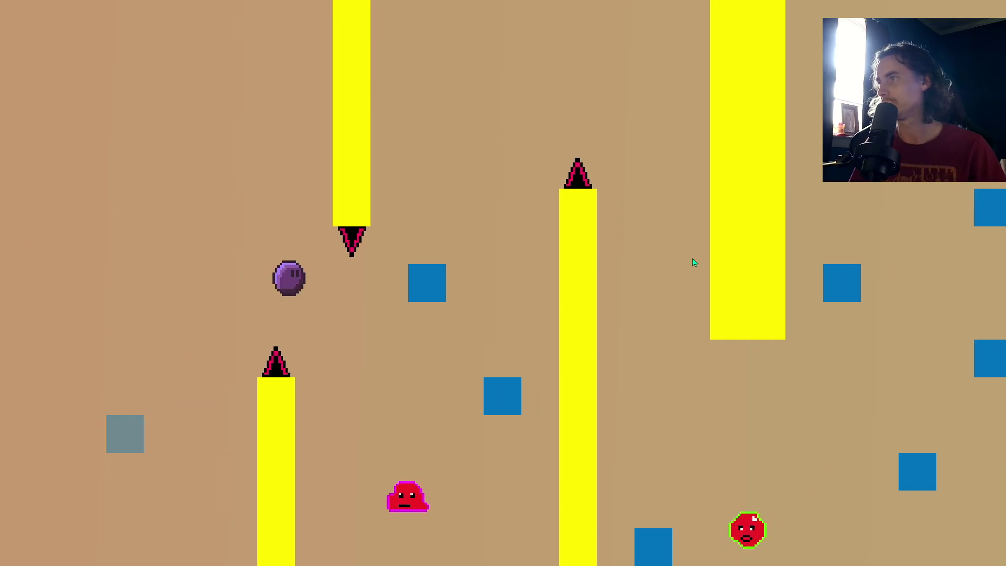
pyautogui.press('space')
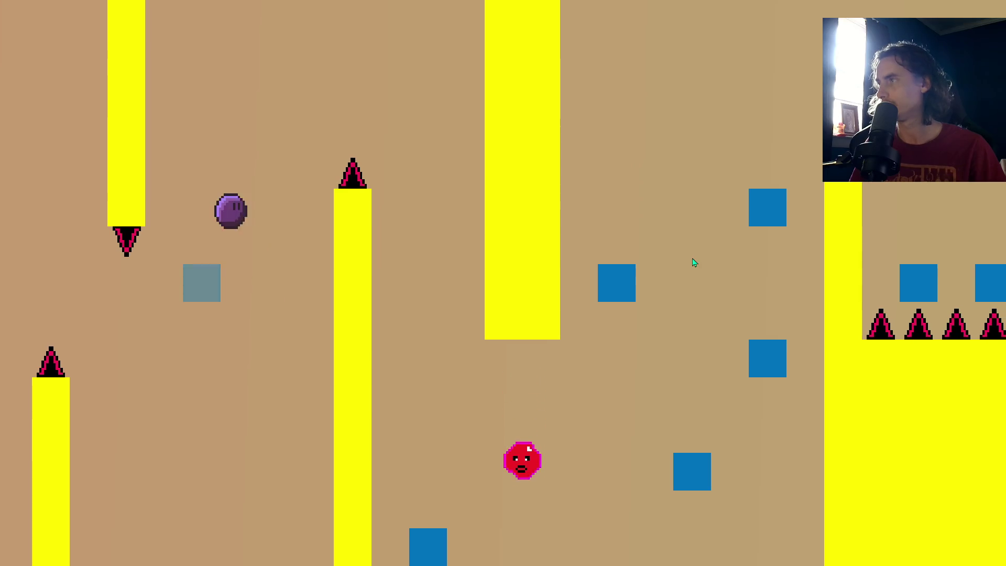
pyautogui.press('space')
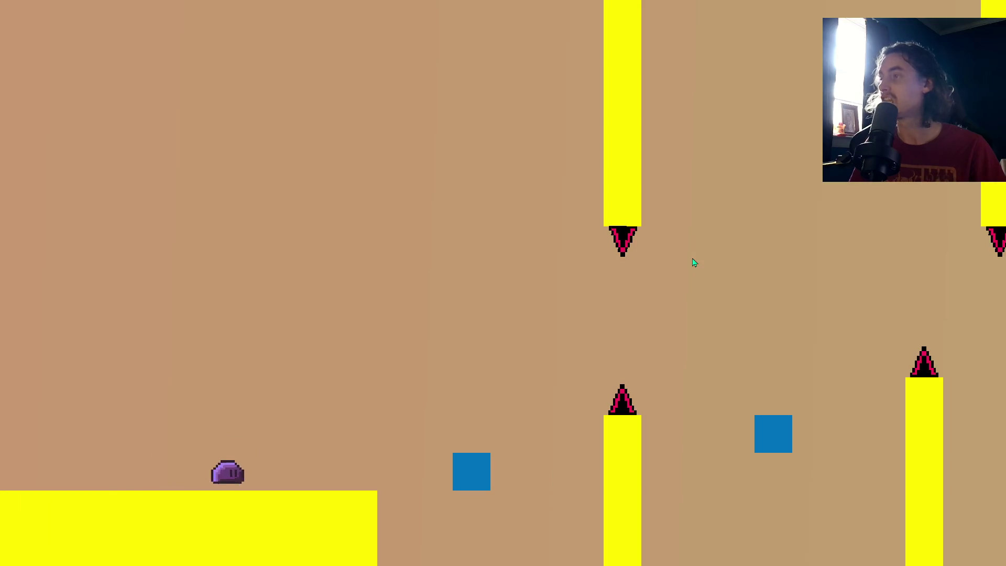
pyautogui.press('space')
pyautogui.press('space')
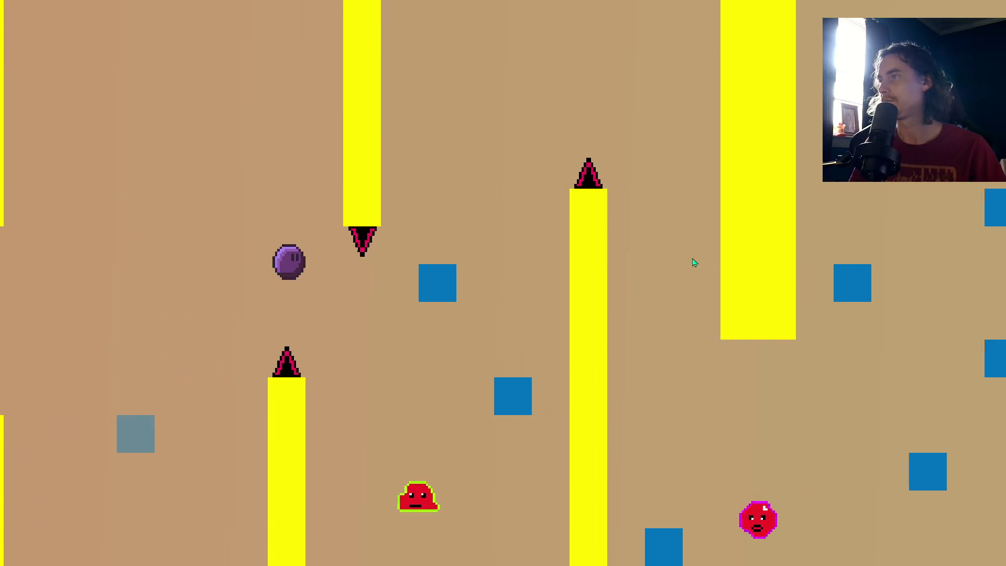
pyautogui.press('space')
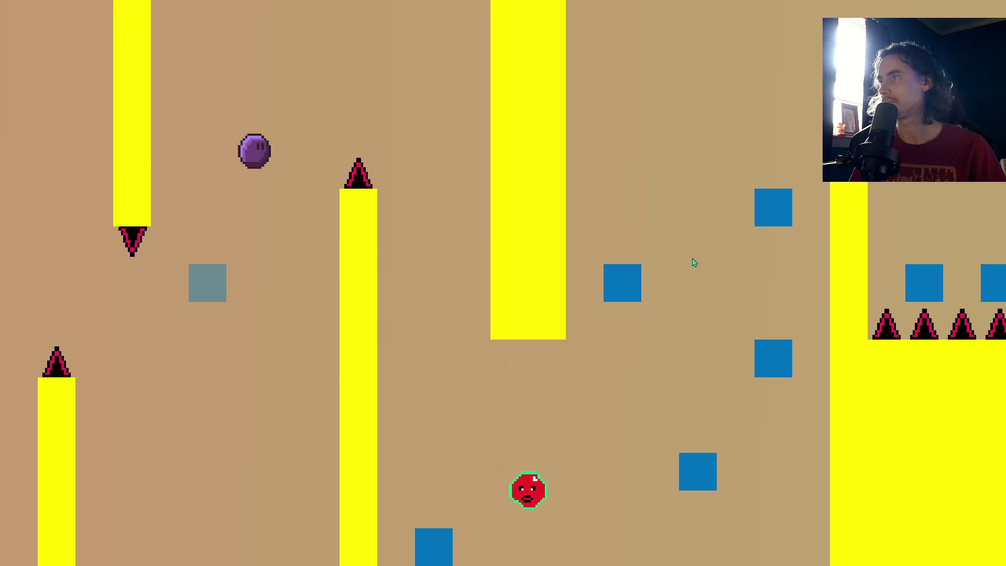
pyautogui.press('space')
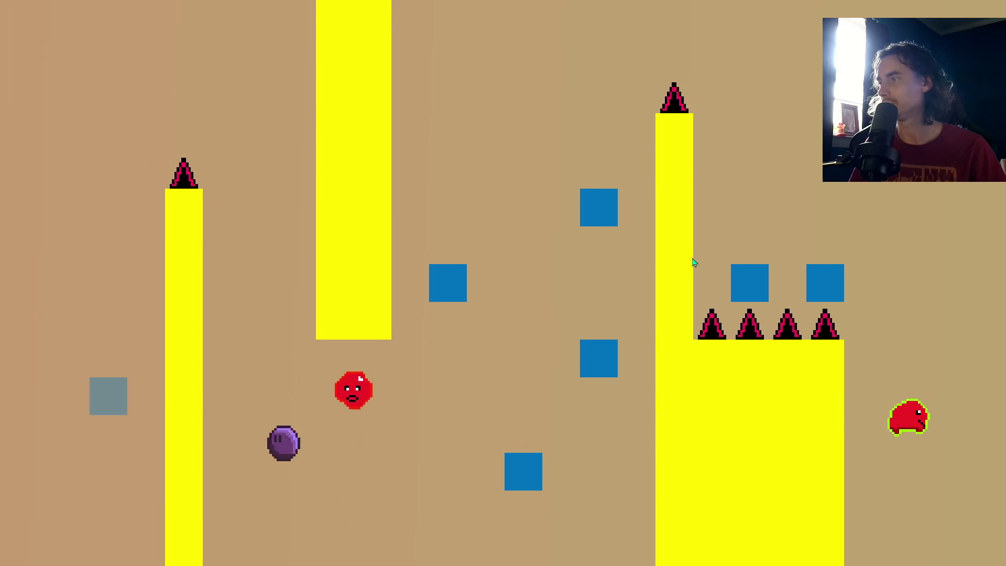
pyautogui.press('space')
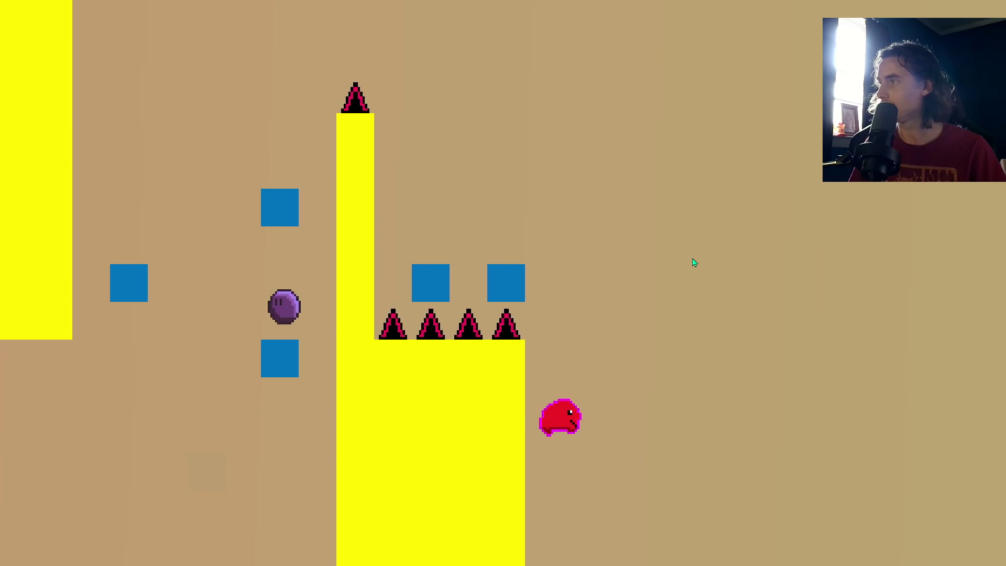
pyautogui.press('space')
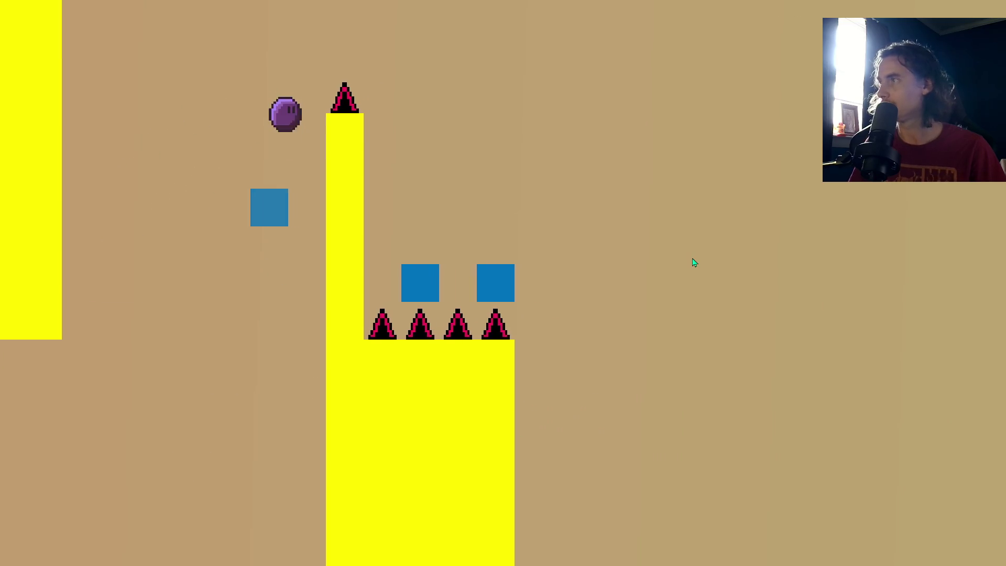
pyautogui.press('space')
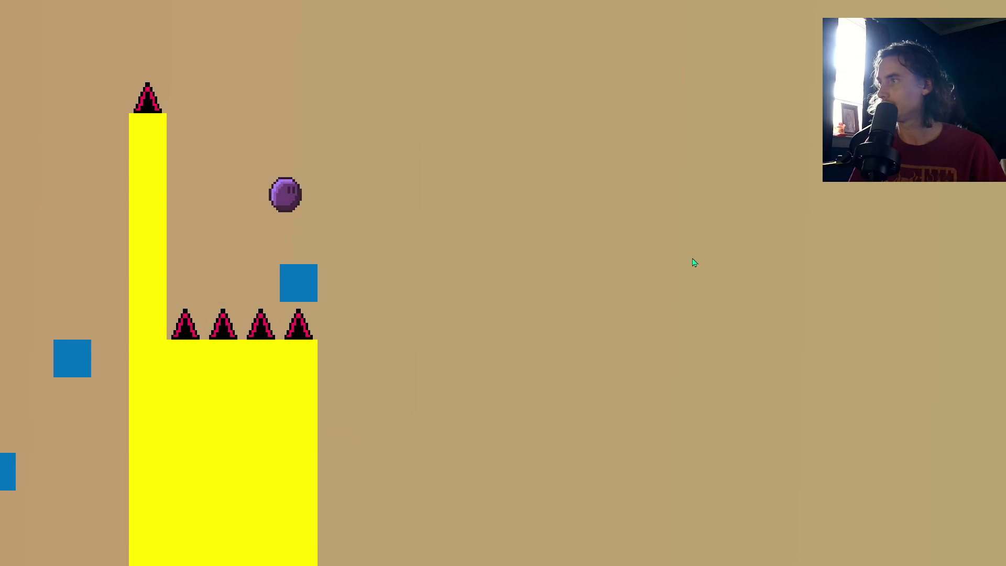
pyautogui.press('space')
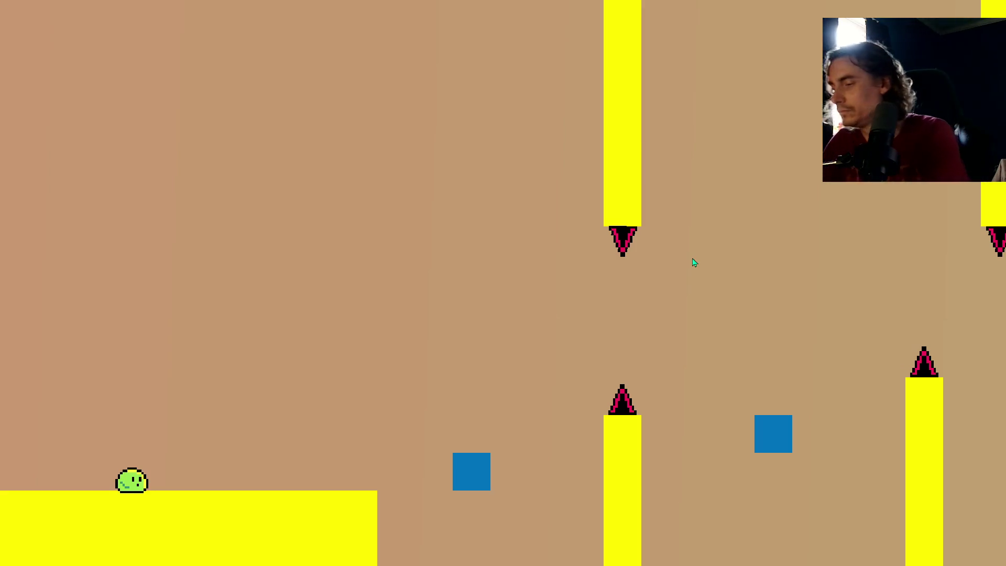
pyautogui.press('Escape')
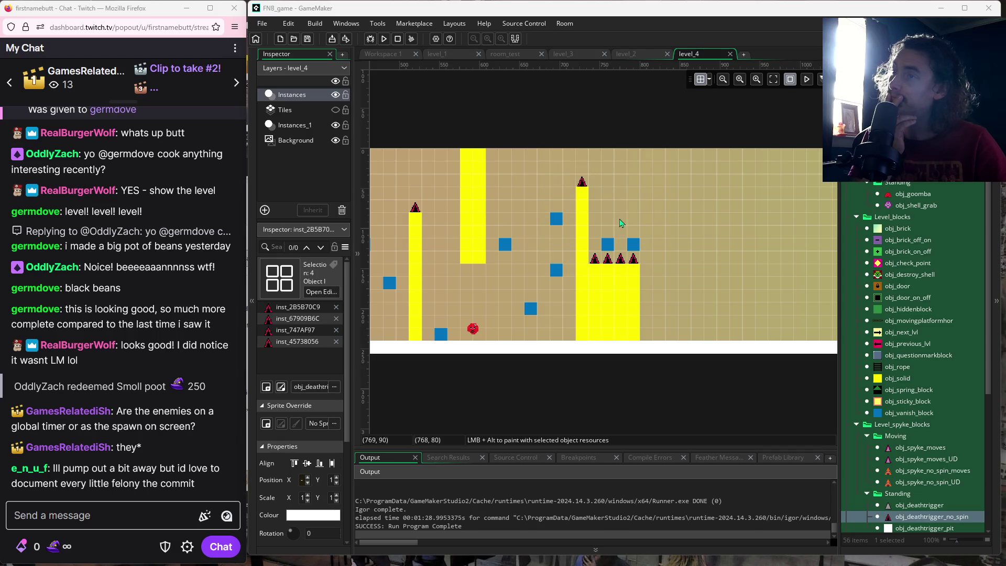
# - Move the tower's yellow block aside and drag the hidden red enemy 16 pixels lower to y 208
pyautogui.moveTo(719, 258); pyautogui.dragTo(634, 271)
pyautogui.moveTo(697, 277); pyautogui.dragTo(663, 279)
pyautogui.click(480, 285)
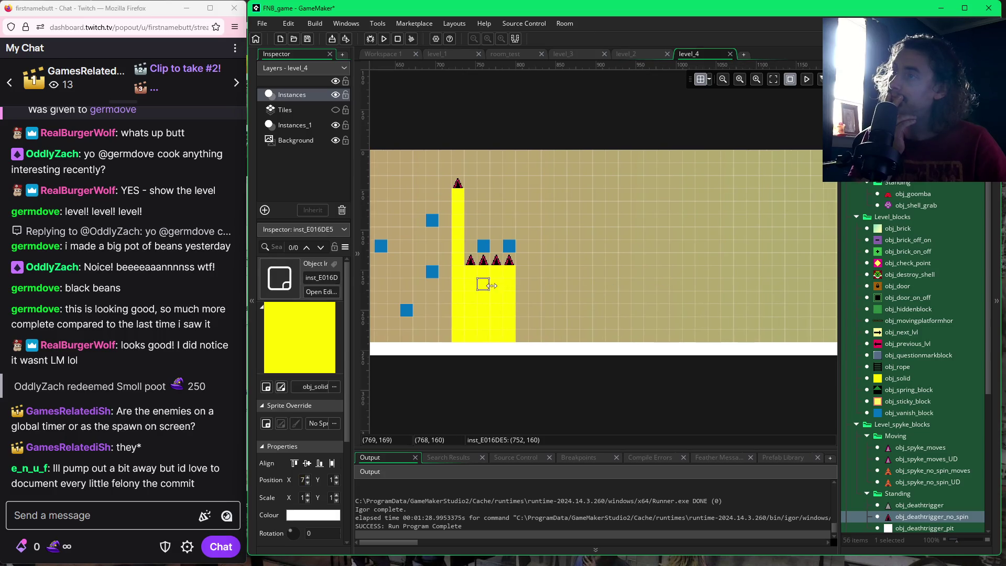
pyautogui.moveTo(497, 291)
pyautogui.mouseDown()
pyautogui.moveTo(519, 291)
pyautogui.moveTo(499, 302)
pyautogui.mouseUp()
pyautogui.click(495, 292)
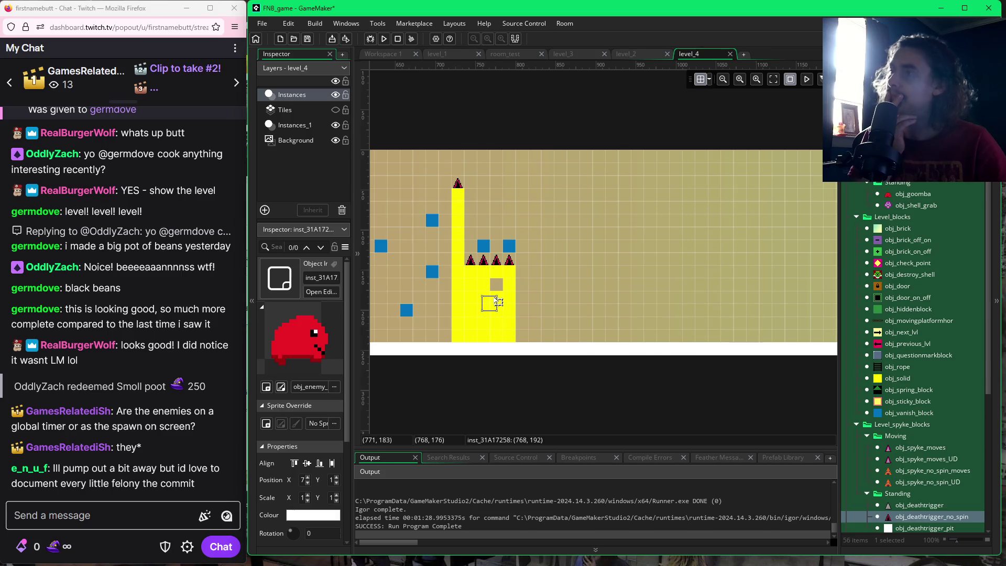
pyautogui.moveTo(498, 303); pyautogui.dragTo(504, 319)
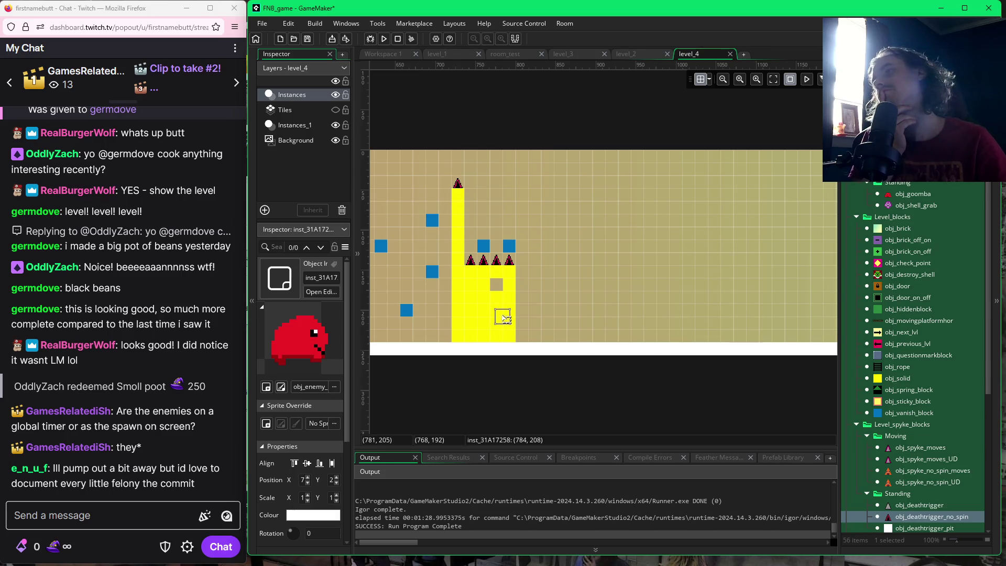
pyautogui.click(504, 292)
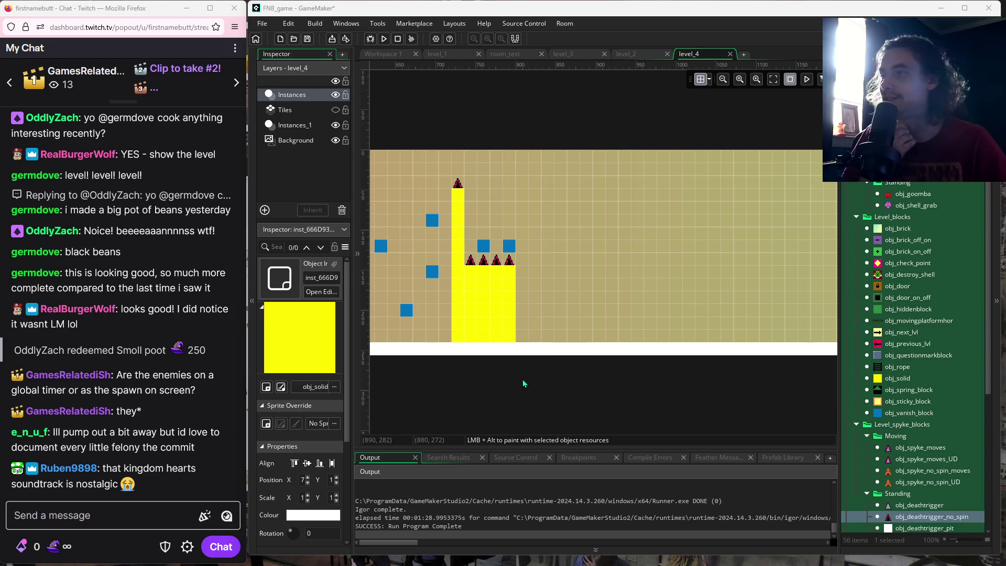
# - Pan and scroll the level_4 canvas to view the area beside the spiked tower
pyautogui.moveTo(524, 385); pyautogui.dragTo(636, 389)
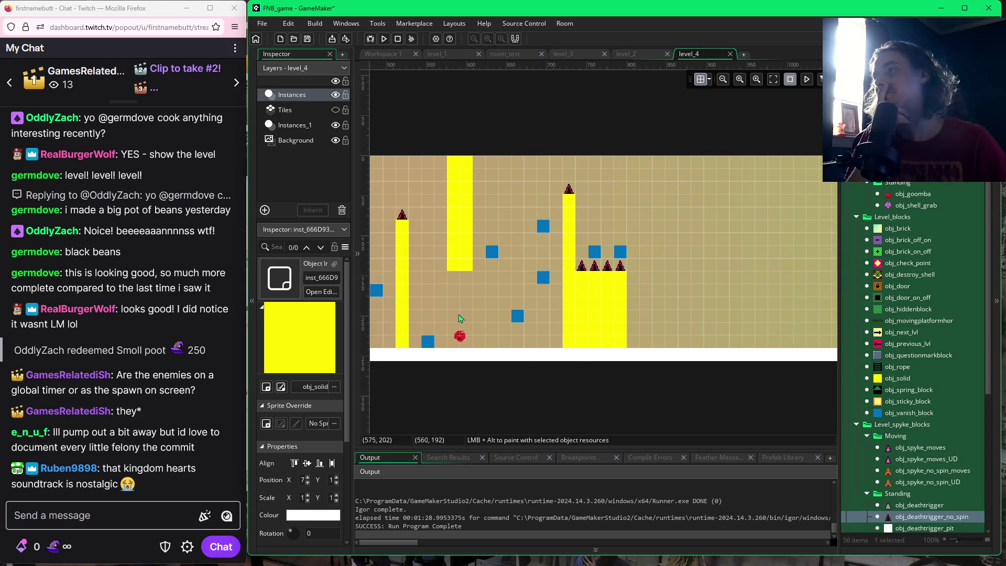
pyautogui.hscroll(3, 460, 325)
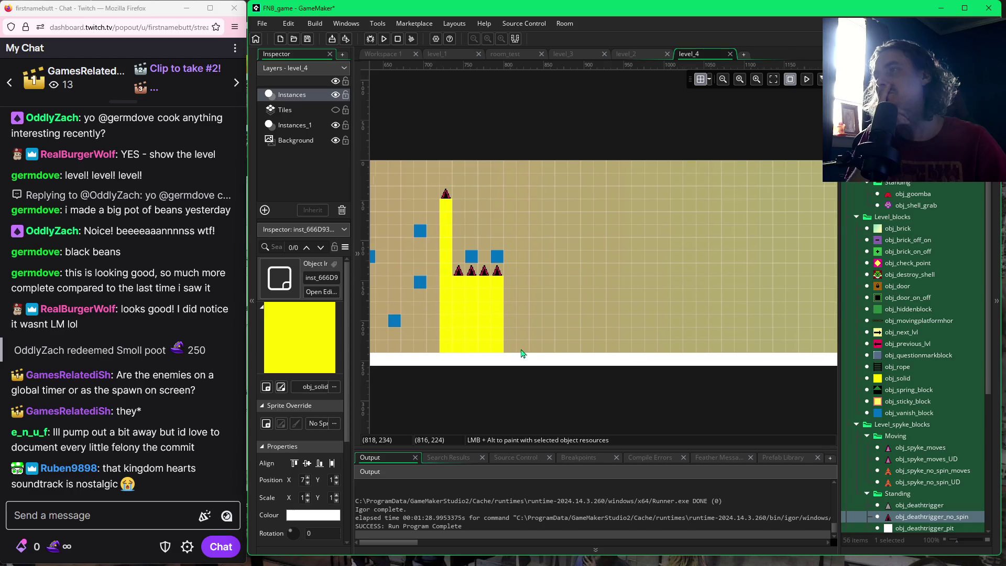
pyautogui.hscroll(-3, 522, 354)
pyautogui.hscroll(1, 529, 336)
pyautogui.hscroll(1, 545, 314)
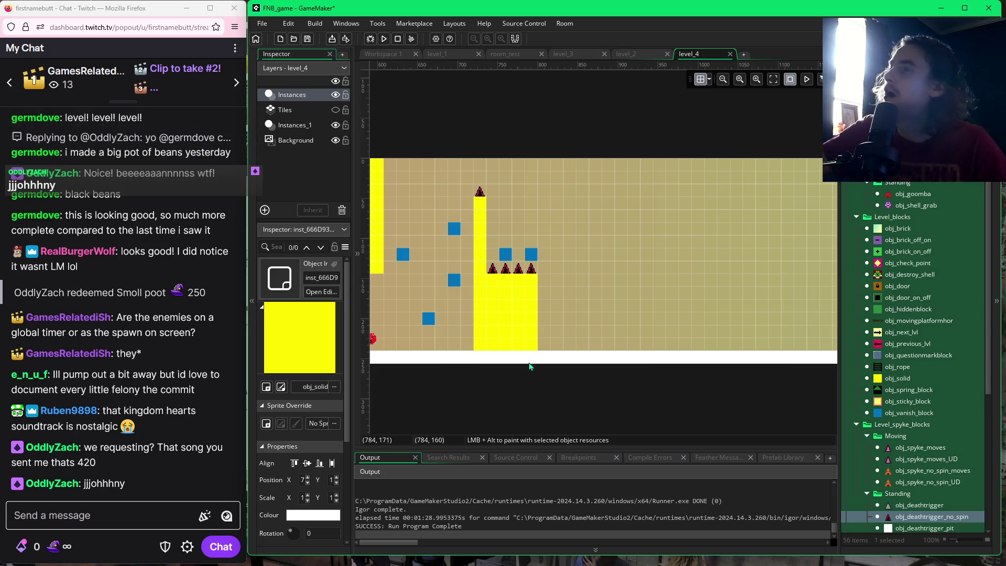
pyautogui.moveTo(540, 553)
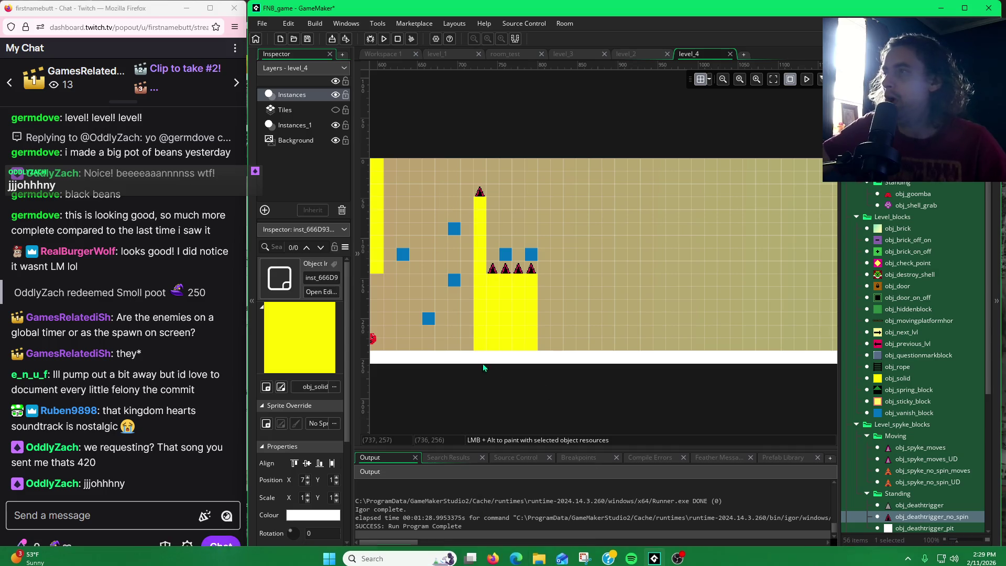
pyautogui.hscroll(-2, 520, 391)
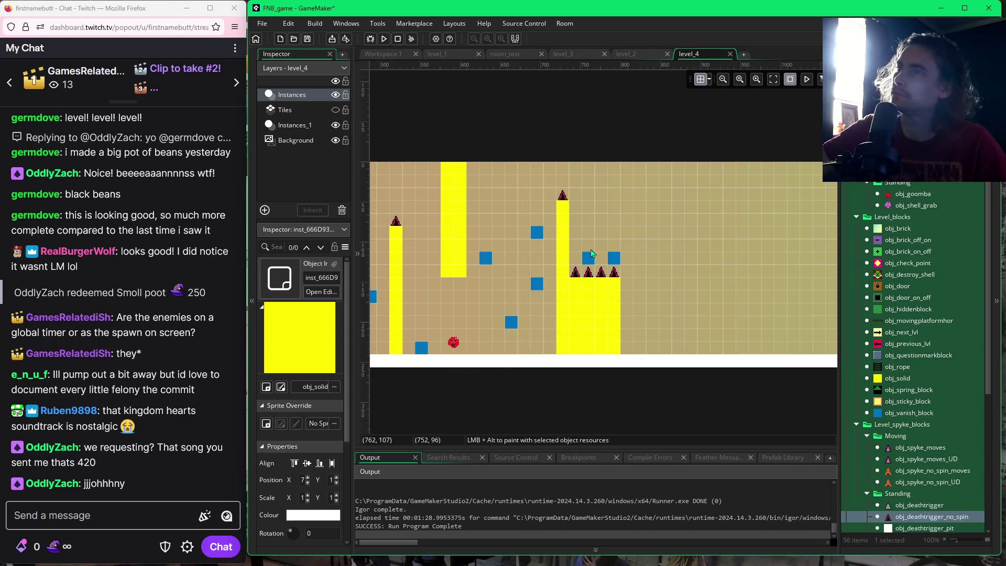
pyautogui.hscroll(2, 524, 312)
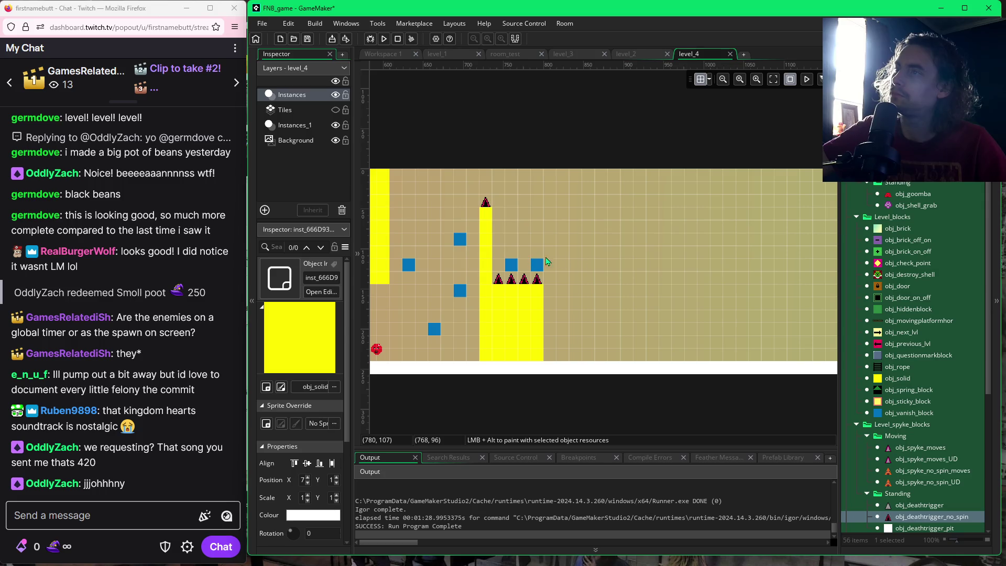
# - Paint a yellow obj_solid pillar hanging from the ceiling right of the spiked tower
pyautogui.click(894, 379)
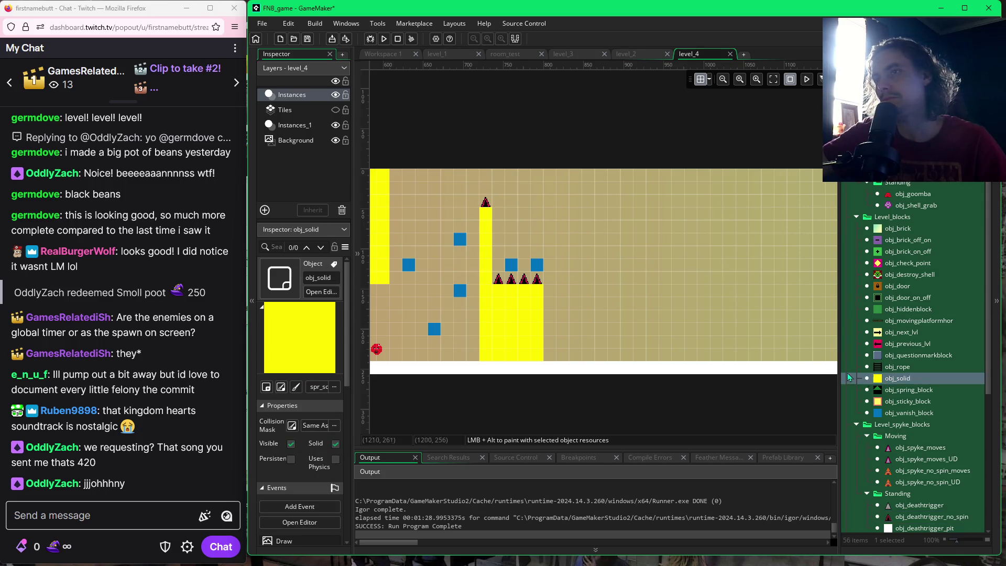
pyautogui.click(587, 278)
pyautogui.moveTo(587, 282)
pyautogui.mouseDown()
pyautogui.moveTo(602, 278)
pyautogui.moveTo(611, 183)
pyautogui.moveTo(602, 212)
pyautogui.moveTo(618, 240)
pyautogui.moveTo(613, 294)
pyautogui.moveTo(628, 317)
pyautogui.mouseUp()
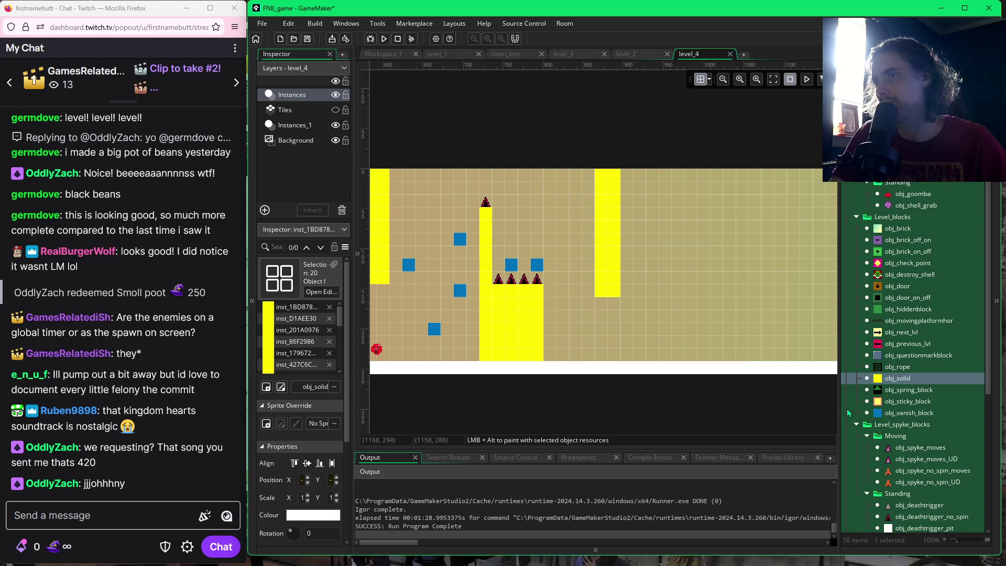
# - Place two obj_vanish_block blocks past the pillar, one near the floor and one higher right
pyautogui.click(879, 415)
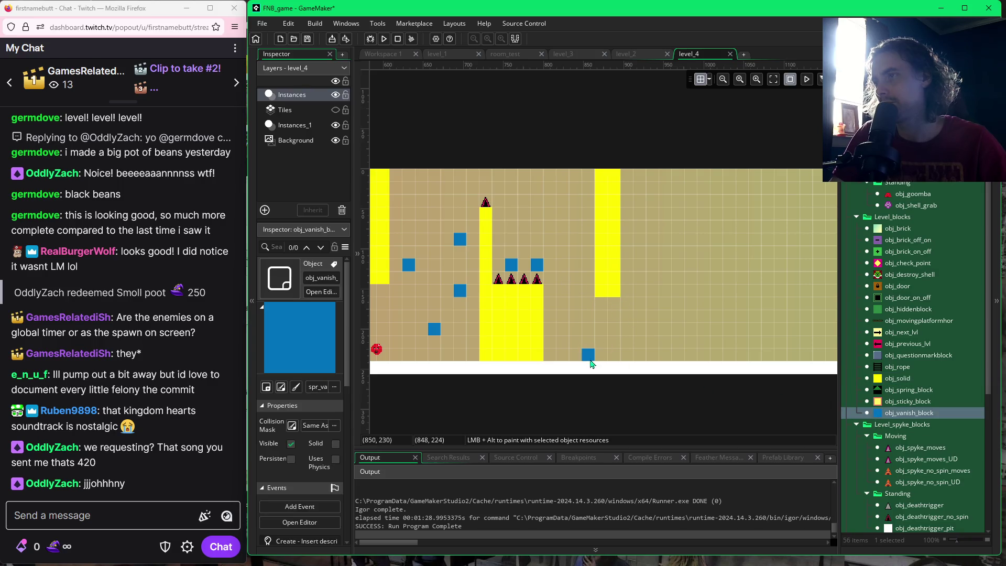
pyautogui.keyDown('alt'); pyautogui.click(624, 358); pyautogui.keyUp('alt')
pyautogui.click(624, 358)
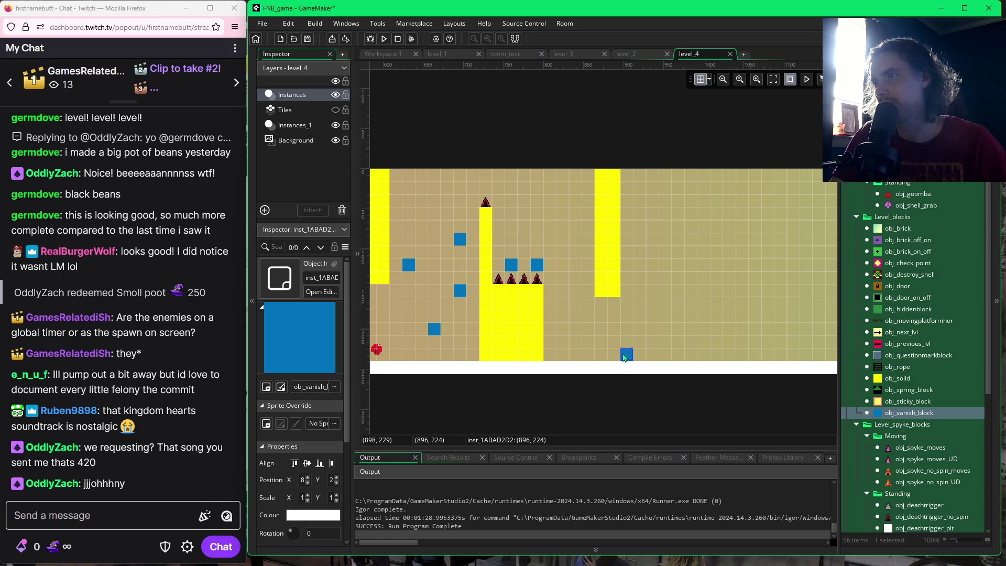
pyautogui.keyDown('alt'); pyautogui.click(678, 317); pyautogui.keyUp('alt')
pyautogui.click(682, 317)
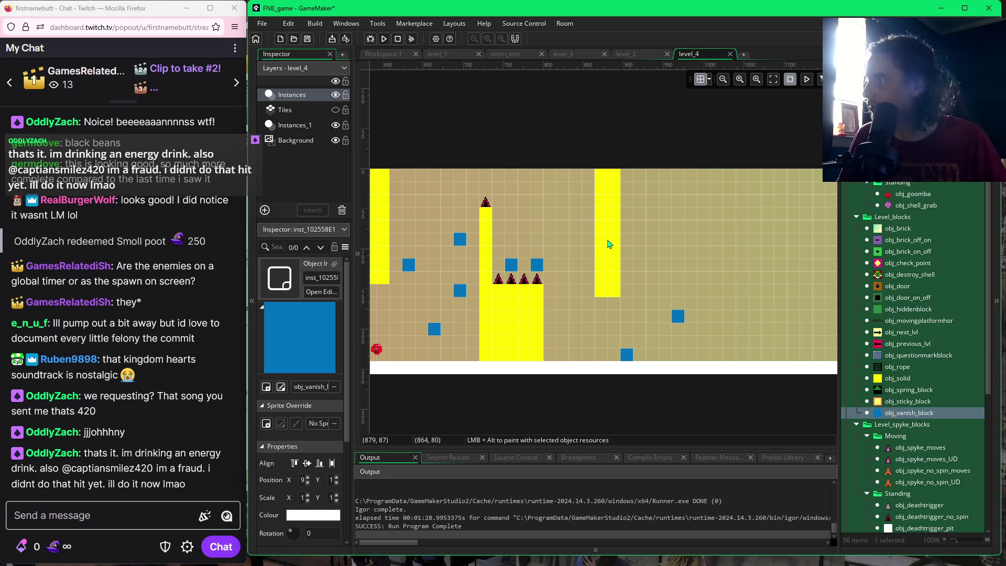
# - Save the project and launch a fresh level_4 test run with F5
pyautogui.press('F5')
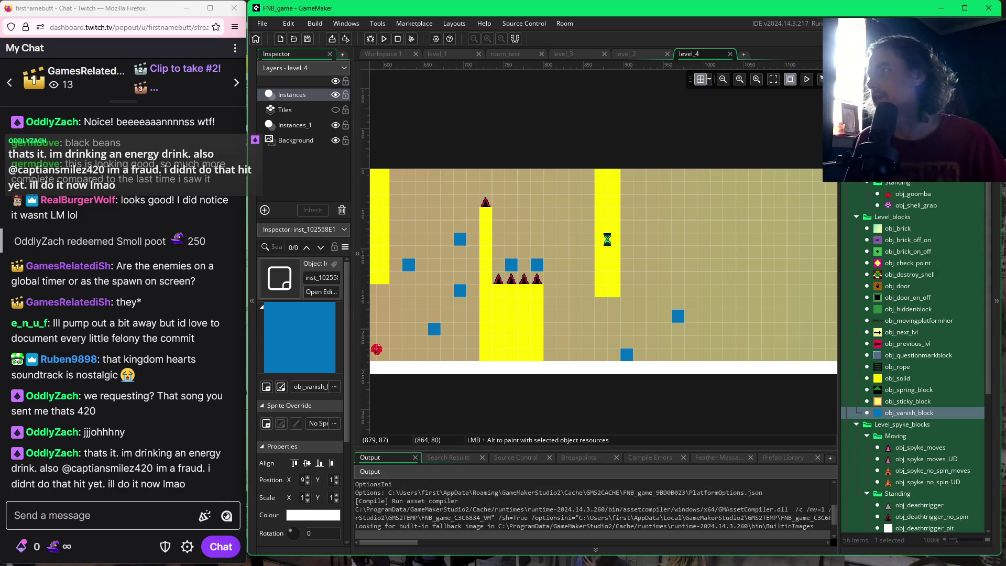